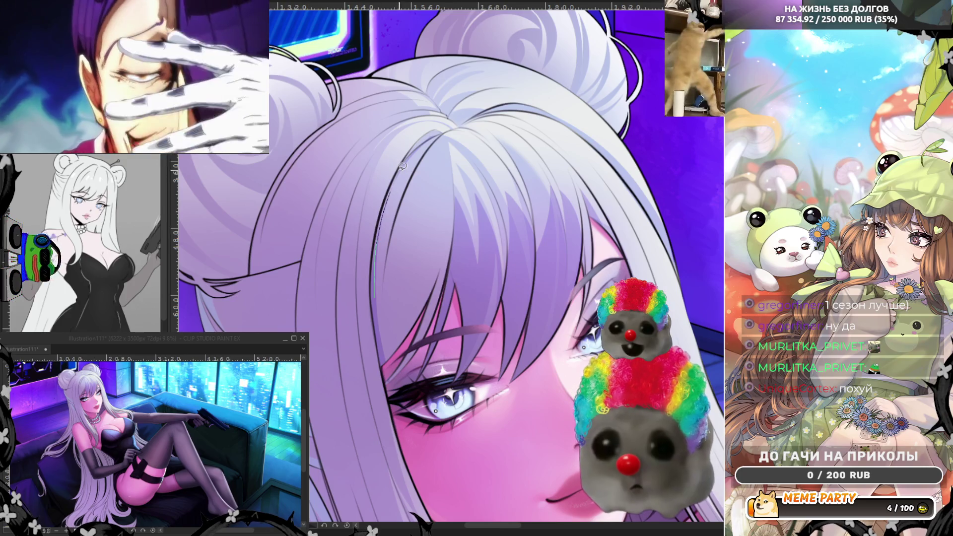
# Draw a thin strand line from the hair part down toward the face, redoing it once
pyautogui.hotkey('ctrl', 'z')
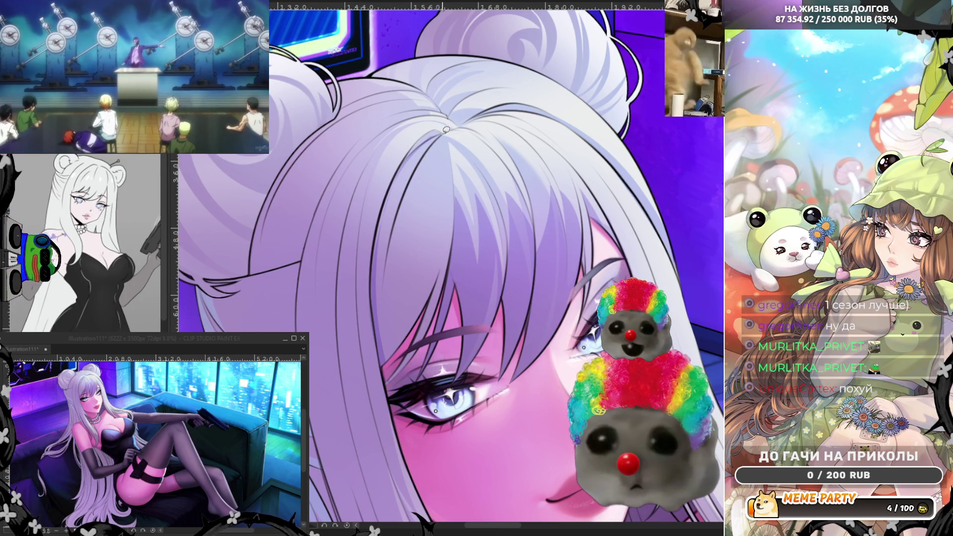
pyautogui.moveTo(437, 130); pyautogui.dragTo(383, 205)
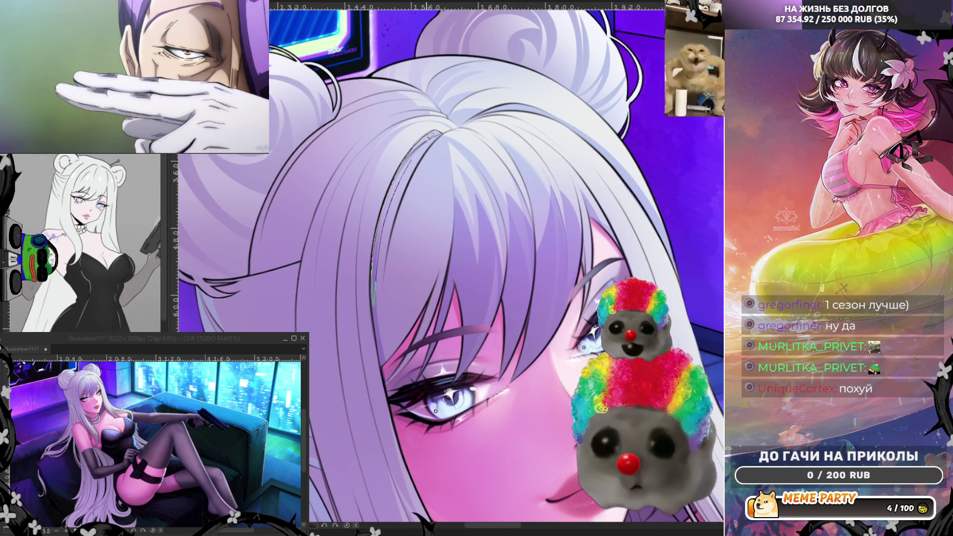
pyautogui.hotkey('ctrl', 'z')
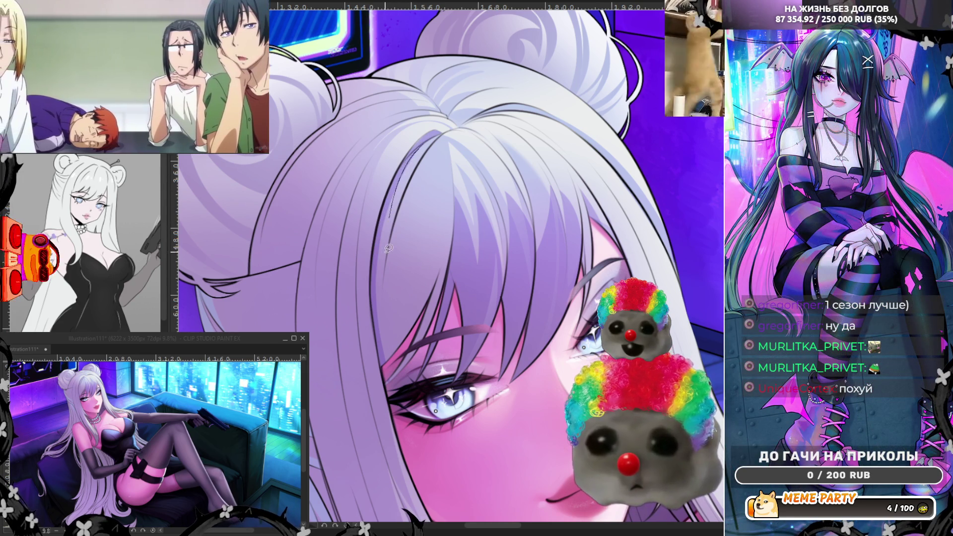
pyautogui.moveTo(411, 154); pyautogui.dragTo(382, 282)
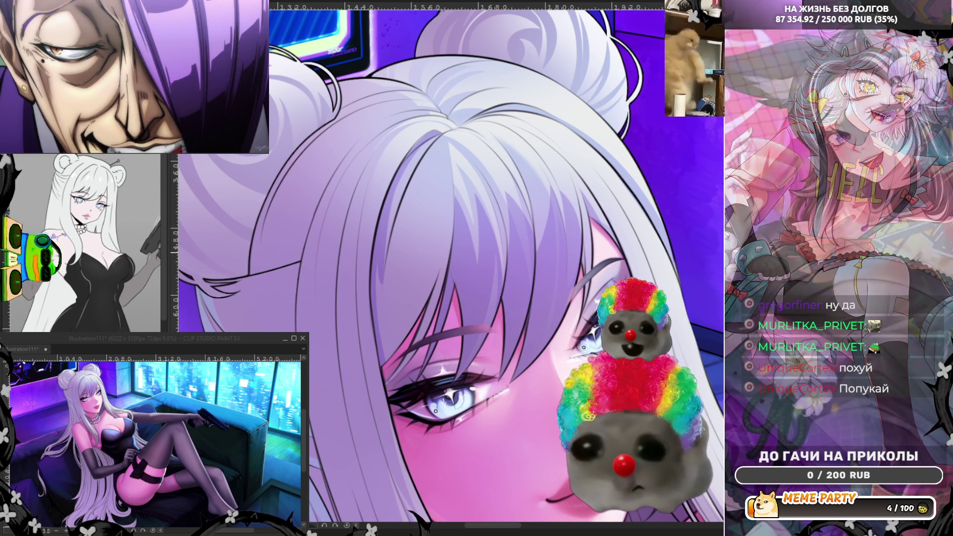
pyautogui.scroll(-2, 206, 247)
# Zoom in on the fringe and test a light strand stroke along the hair edge, then undo it
pyautogui.scroll(3, 206, 248)
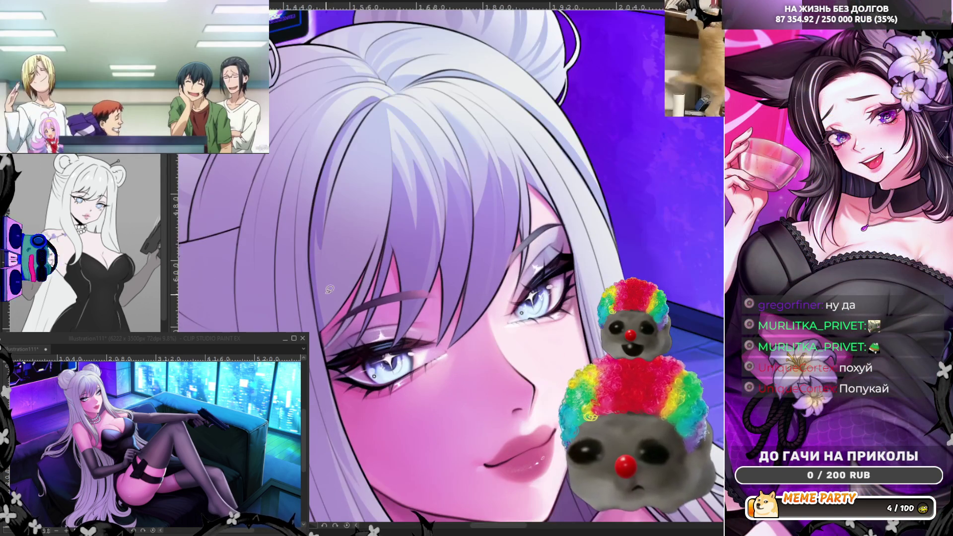
pyautogui.scroll(1, 298, 200)
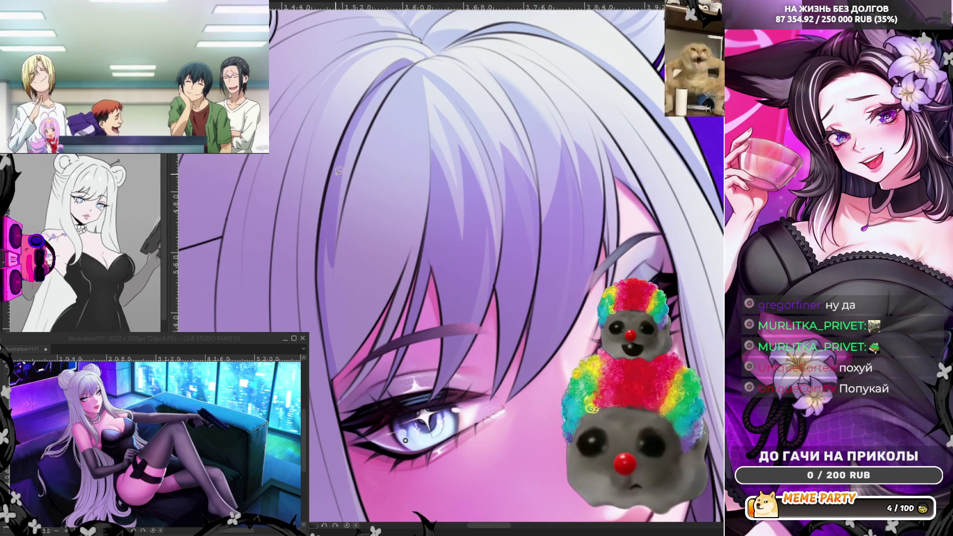
pyautogui.moveTo(337, 382); pyautogui.dragTo(318, 240)
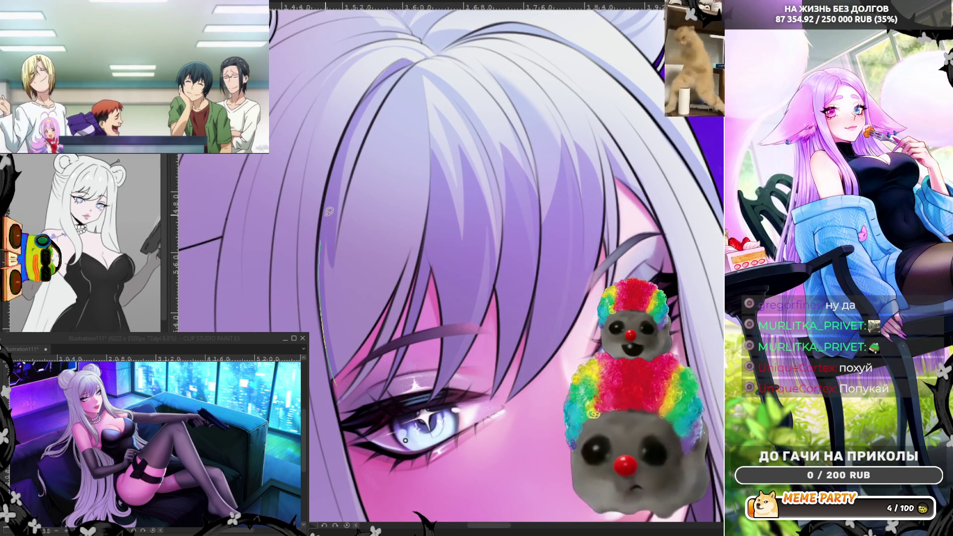
pyautogui.hotkey('ctrl', 'z')
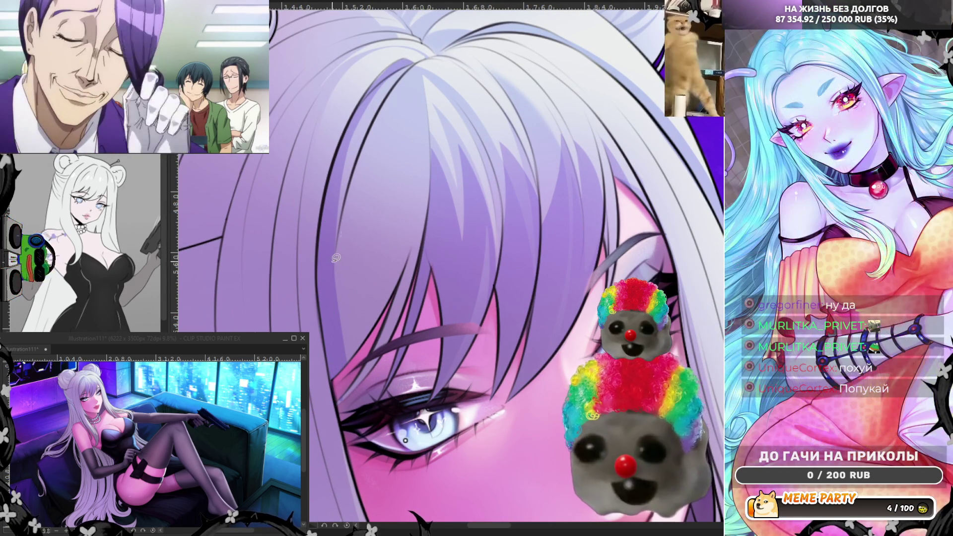
# Trace a lasso outline around a fringe lock above the eye, then mirror the view
pyautogui.moveTo(359, 208)
pyautogui.mouseDown()
pyautogui.moveTo(413, 143)
pyautogui.moveTo(405, 193)
pyautogui.moveTo(431, 149)
pyautogui.moveTo(435, 183)
pyautogui.mouseUp()
pyautogui.moveTo(436, 233)
pyautogui.mouseDown()
pyautogui.moveTo(389, 348)
pyautogui.moveTo(331, 345)
pyautogui.mouseUp()
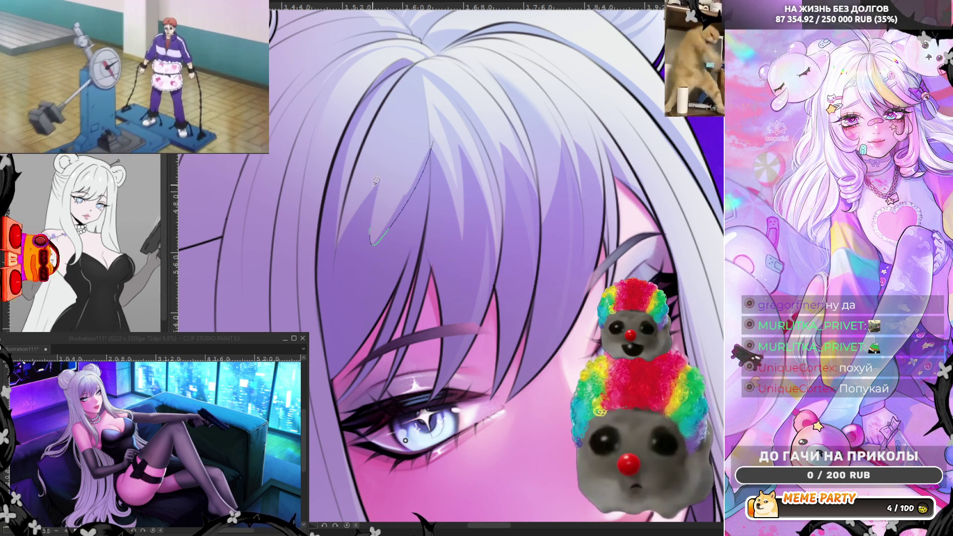
pyautogui.moveTo(377, 171)
pyautogui.mouseDown()
pyautogui.moveTo(378, 254)
pyautogui.moveTo(432, 121)
pyautogui.mouseUp()
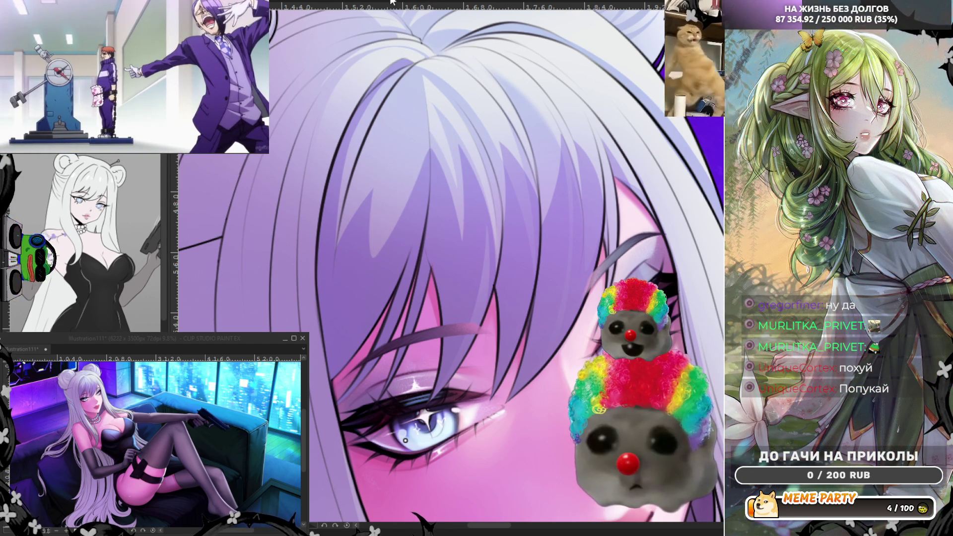
pyautogui.press('h')
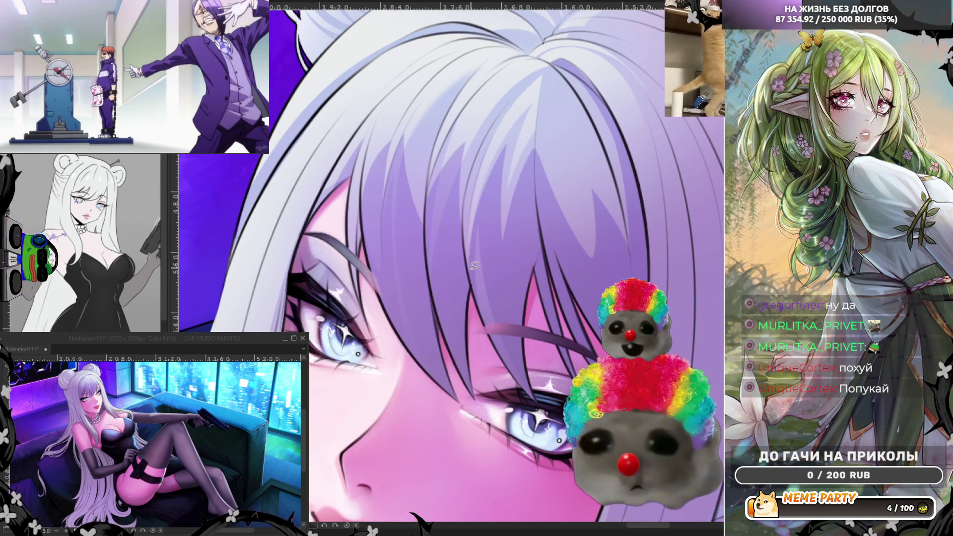
# On the flipped view, try and cancel a lasso outline on a hair lock, then draw a thin dark arc
pyautogui.moveTo(539, 130)
pyautogui.mouseDown()
pyautogui.moveTo(557, 250)
pyautogui.moveTo(555, 241)
pyautogui.mouseUp()
pyautogui.moveTo(537, 136); pyautogui.dragTo(536, 137)
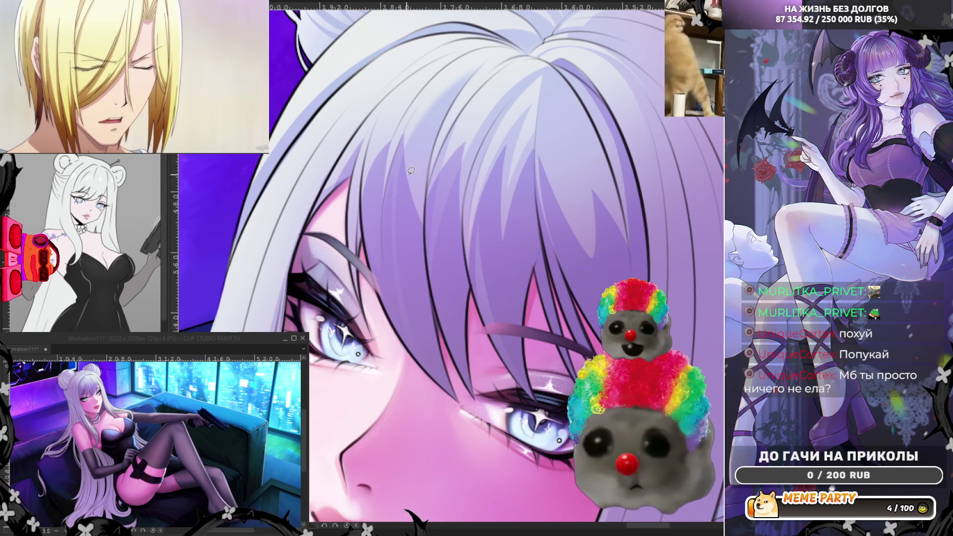
pyautogui.moveTo(399, 178)
pyautogui.mouseDown()
pyautogui.moveTo(412, 144)
pyautogui.moveTo(421, 168)
pyautogui.mouseUp()
pyautogui.hotkey('ctrl', 'z')
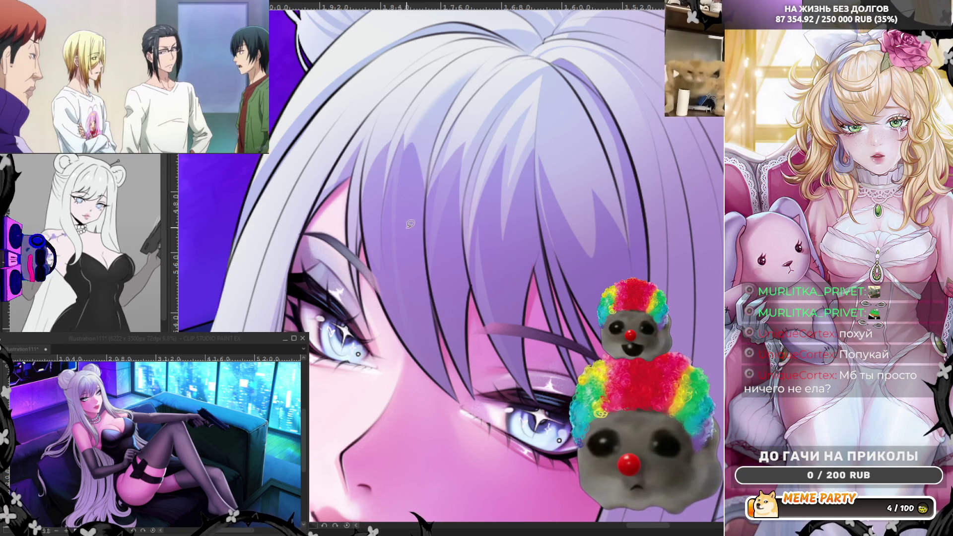
pyautogui.moveTo(472, 269)
pyautogui.mouseDown()
pyautogui.moveTo(463, 223)
pyautogui.moveTo(479, 171)
pyautogui.mouseUp()
pyautogui.hotkey('ctrl', 'z')
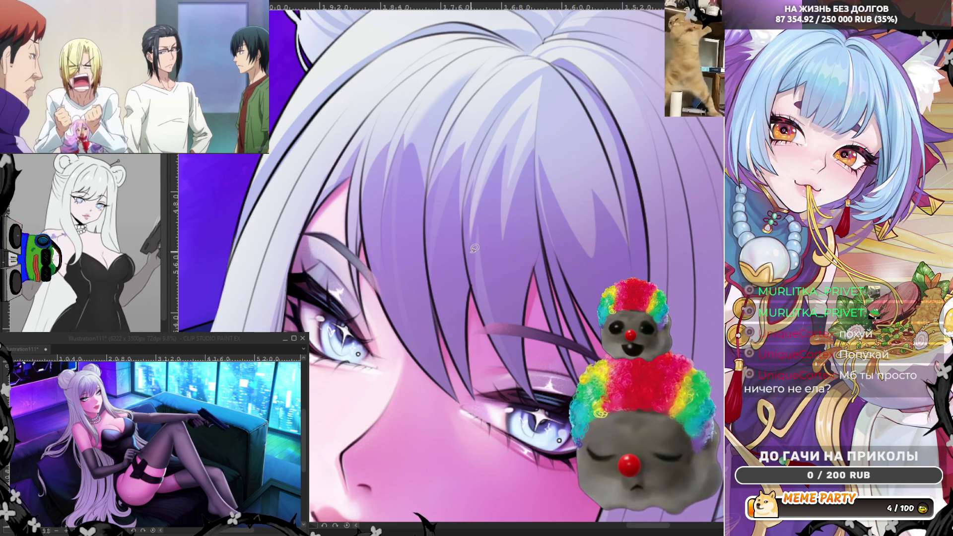
pyautogui.moveTo(463, 248)
pyautogui.mouseDown()
pyautogui.moveTo(465, 187)
pyautogui.moveTo(498, 118)
pyautogui.mouseUp()
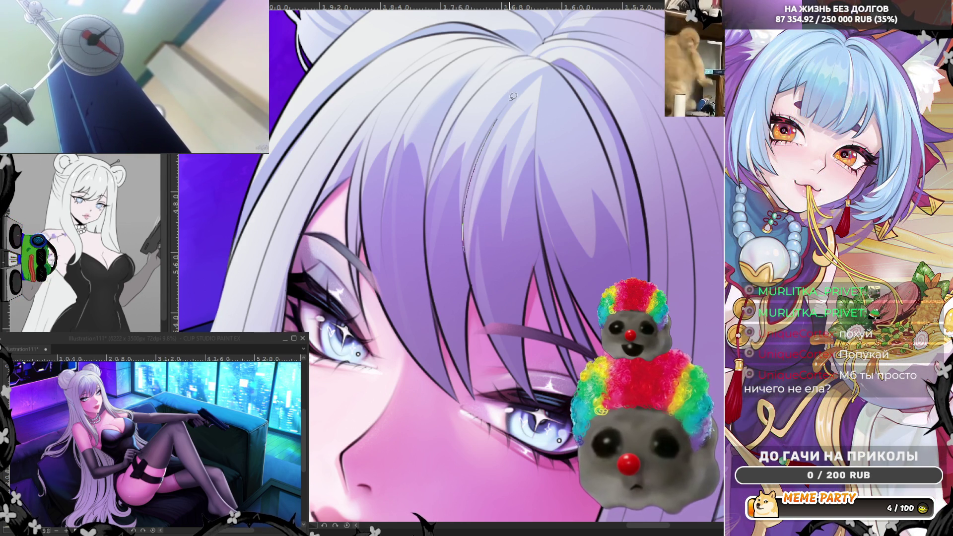
pyautogui.hotkey('ctrl', 'z')
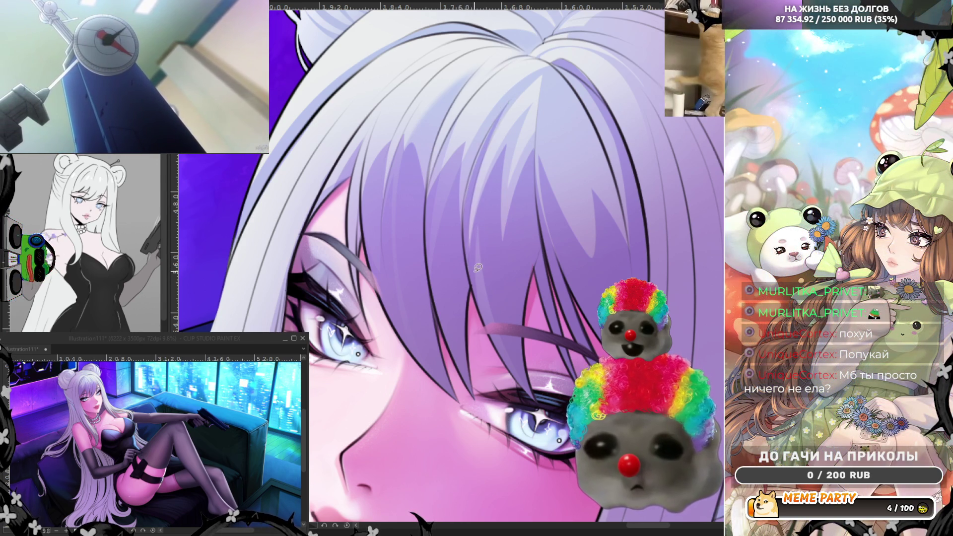
pyautogui.hotkey('ctrl', 'y')
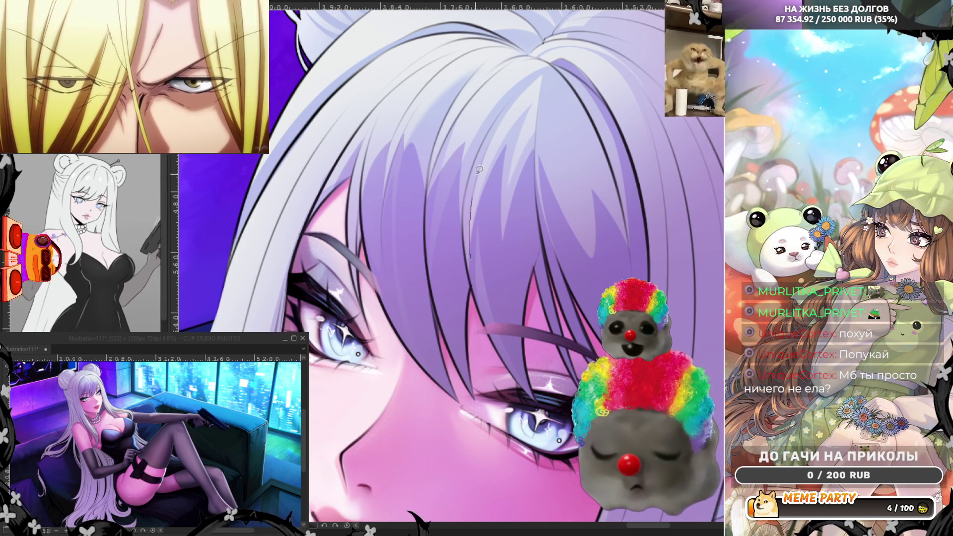
pyautogui.moveTo(509, 103); pyautogui.dragTo(472, 277)
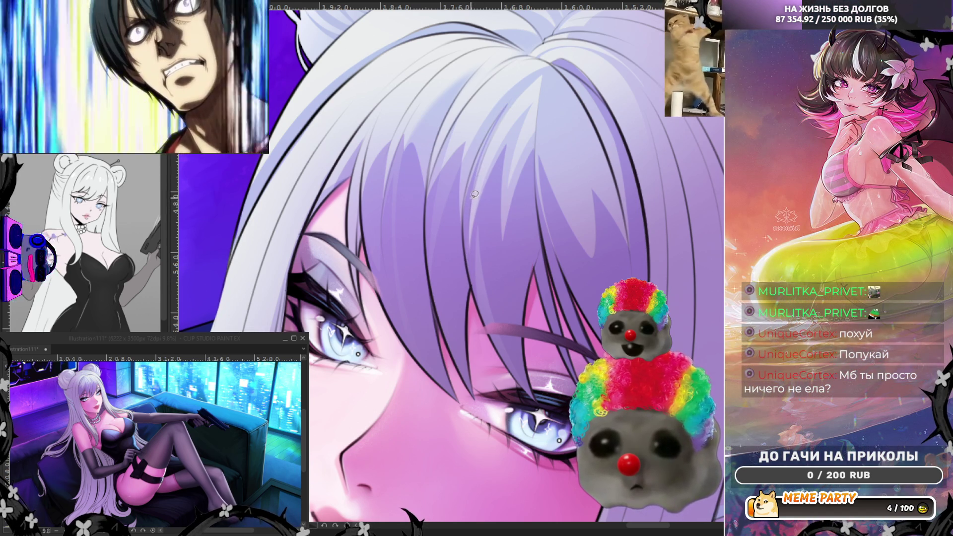
pyautogui.moveTo(509, 101); pyautogui.dragTo(496, 116)
pyautogui.moveTo(466, 192); pyautogui.dragTo(467, 199)
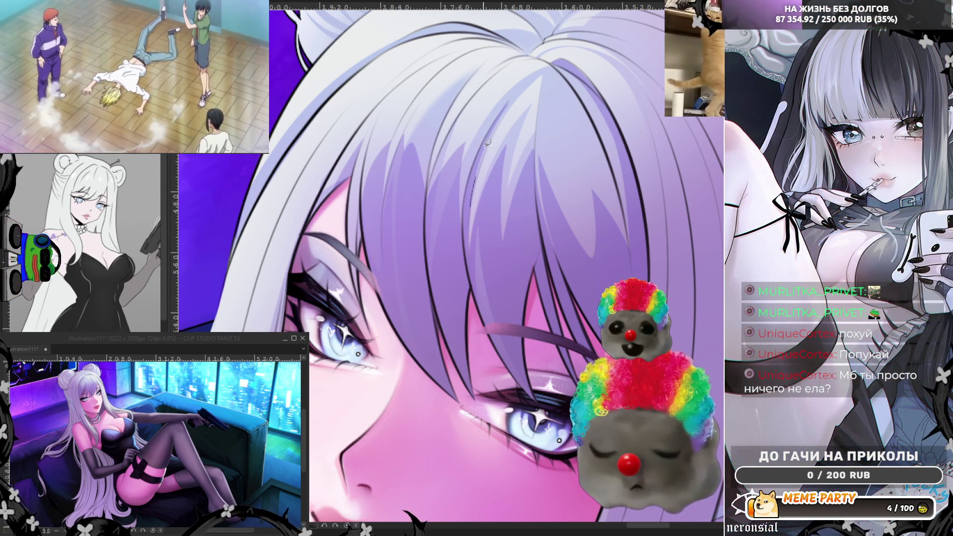
pyautogui.hotkey('ctrl', 'z')
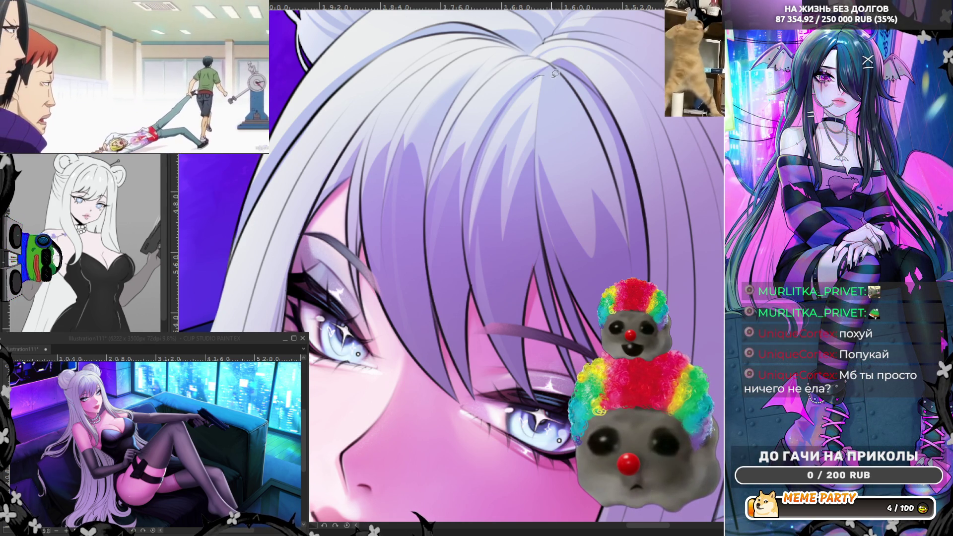
pyautogui.hotkey('ctrl', 'z')
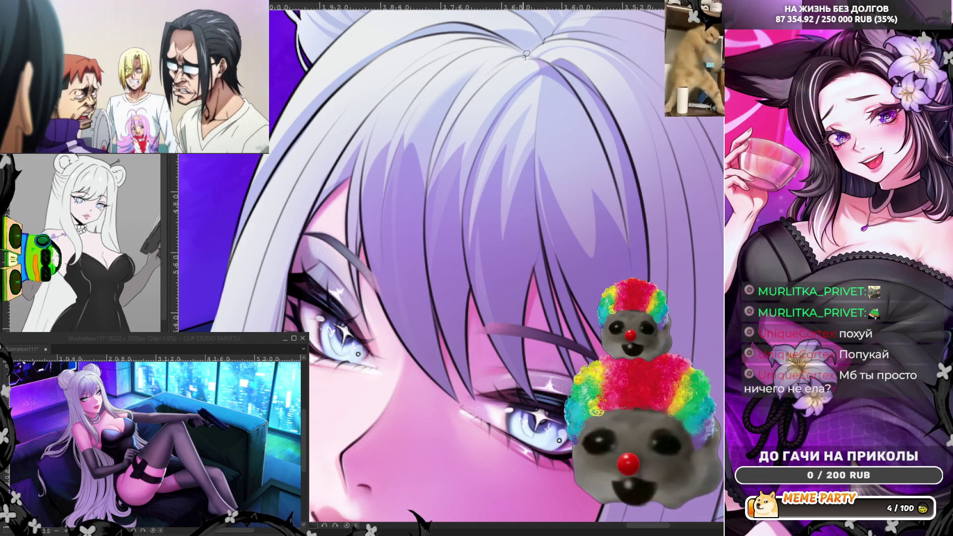
pyautogui.moveTo(502, 62); pyautogui.dragTo(525, 58)
pyautogui.hotkey('ctrl', 'z')
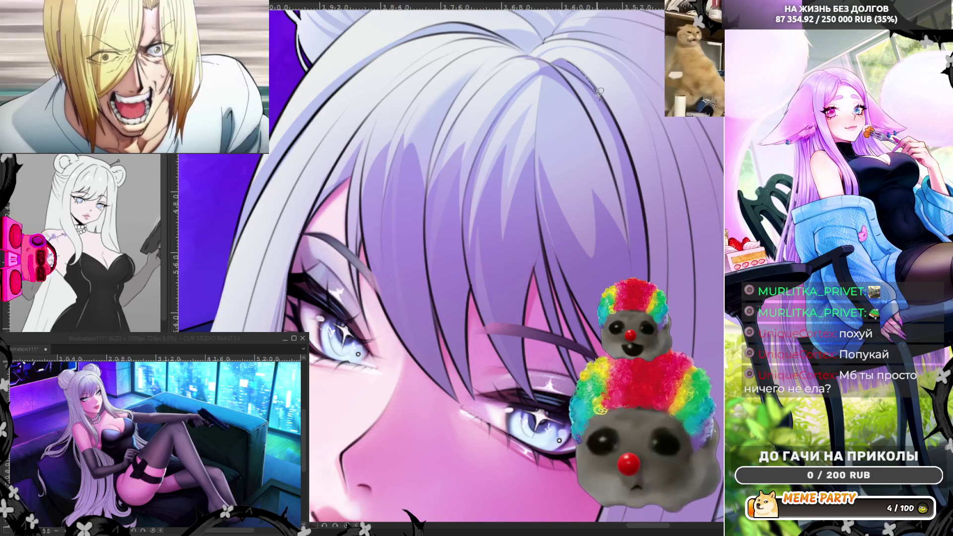
pyautogui.moveTo(564, 58); pyautogui.dragTo(593, 82)
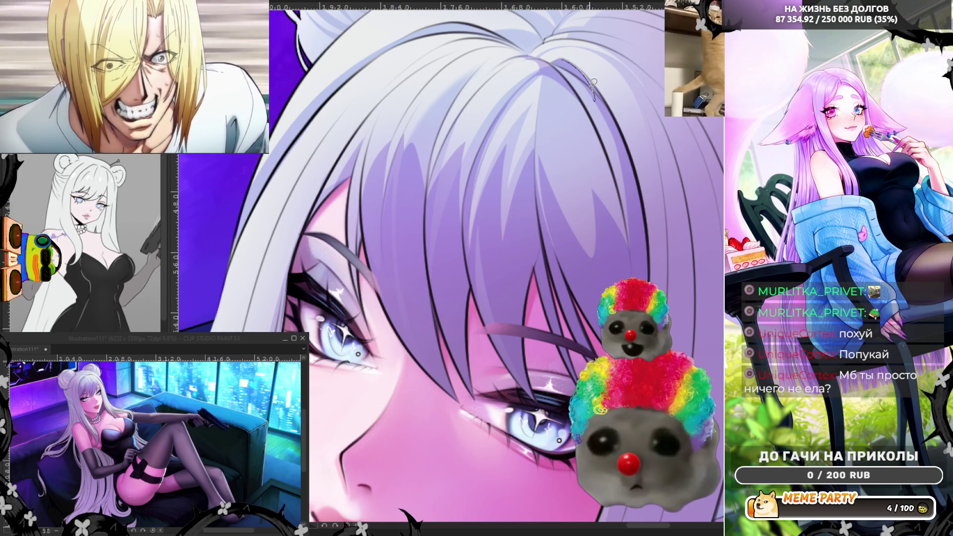
pyautogui.hotkey('ctrl', 'z')
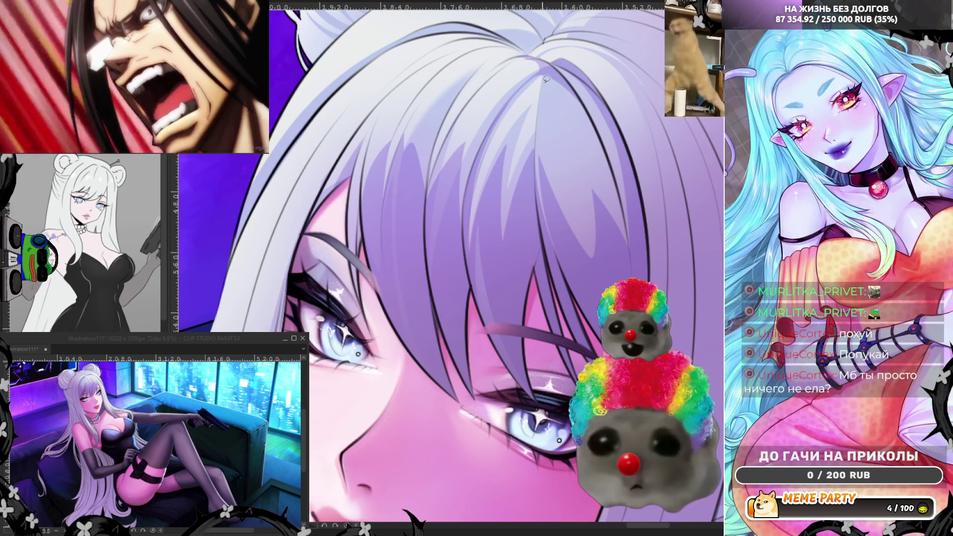
pyautogui.moveTo(592, 145); pyautogui.dragTo(632, 255)
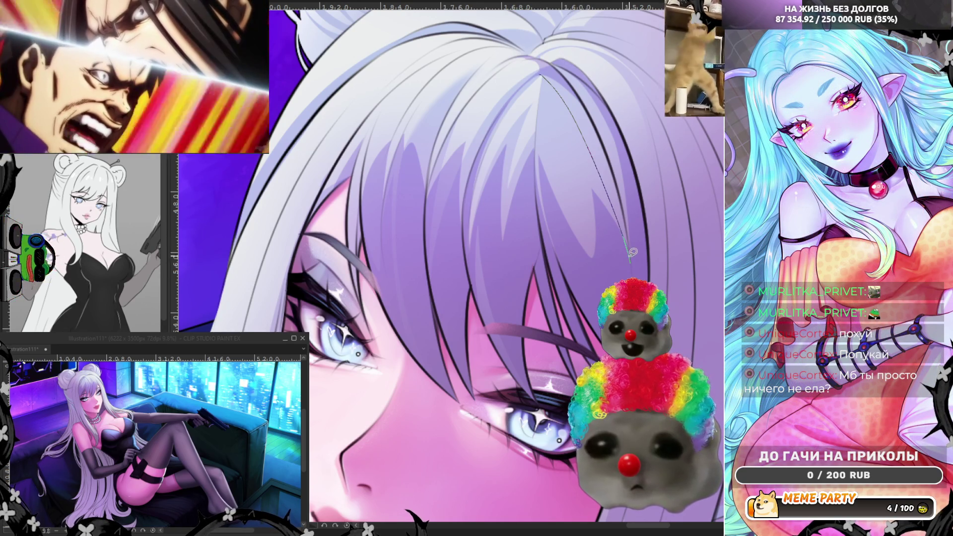
pyautogui.hotkey('ctrl', 'z')
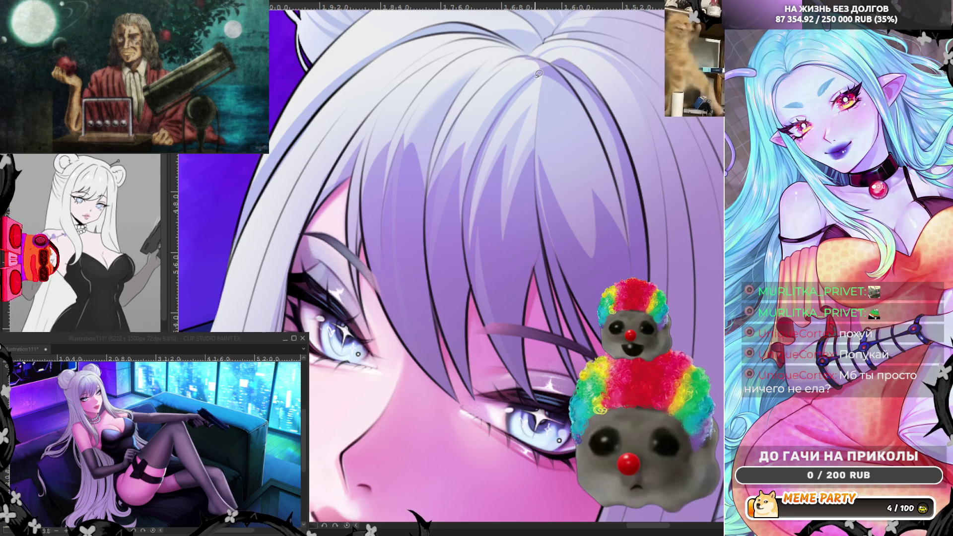
pyautogui.moveTo(618, 197)
pyautogui.mouseDown()
pyautogui.moveTo(630, 250)
pyautogui.moveTo(601, 135)
pyautogui.moveTo(563, 70)
pyautogui.mouseUp()
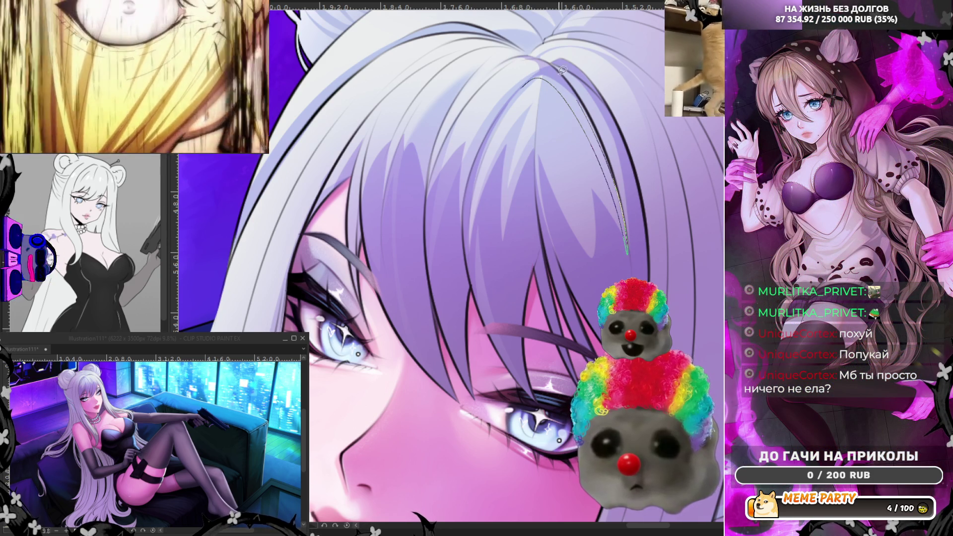
pyautogui.hotkey('ctrl', 'z')
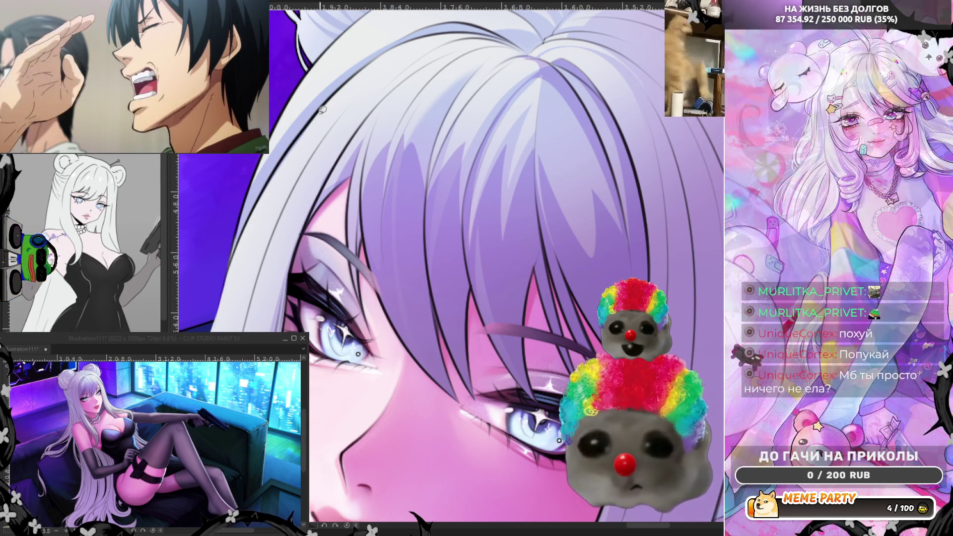
pyautogui.moveTo(253, 210); pyautogui.dragTo(332, 100)
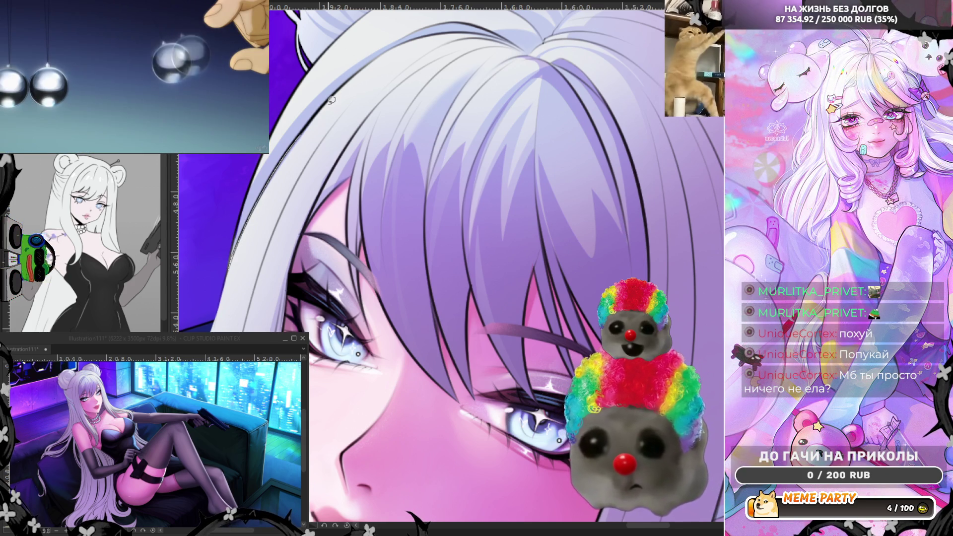
pyautogui.moveTo(405, 50)
pyautogui.mouseDown()
pyautogui.moveTo(478, 33)
pyautogui.moveTo(532, 54)
pyautogui.mouseUp()
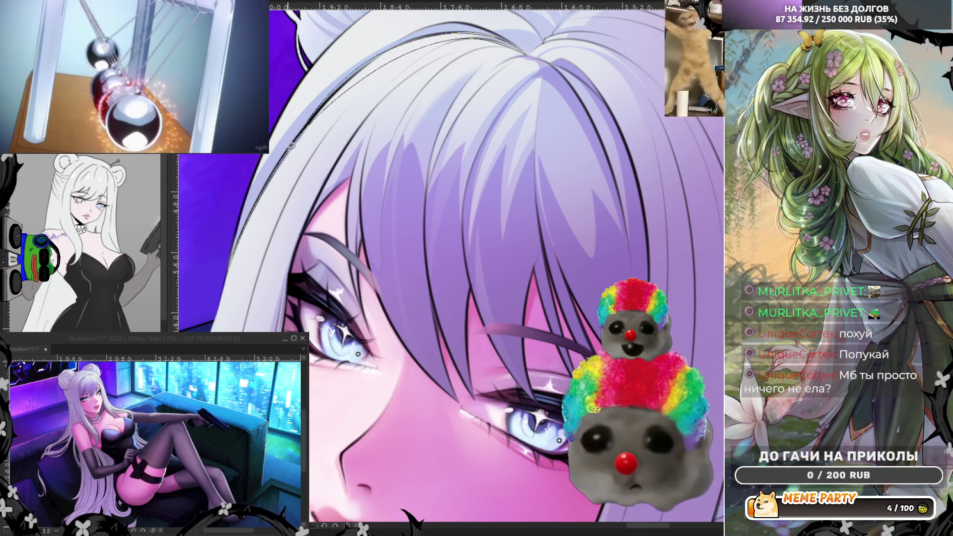
pyautogui.hotkey('ctrl', 'z')
pyautogui.moveTo(293, 146)
pyautogui.mouseDown()
pyautogui.moveTo(330, 101)
pyautogui.moveTo(386, 61)
pyautogui.mouseUp()
pyautogui.moveTo(475, 32); pyautogui.dragTo(532, 49)
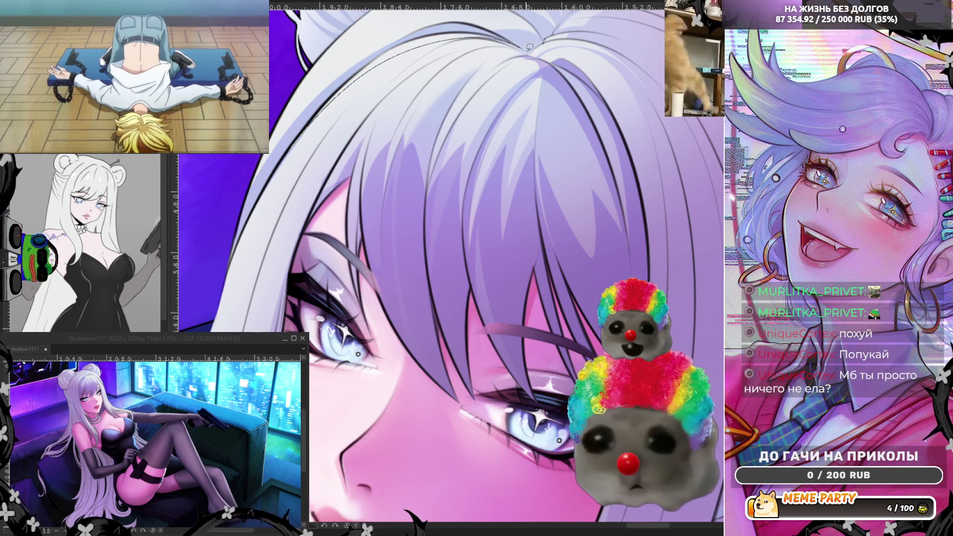
pyautogui.moveTo(474, 27); pyautogui.dragTo(389, 48)
pyautogui.hotkey('ctrl', 'z')
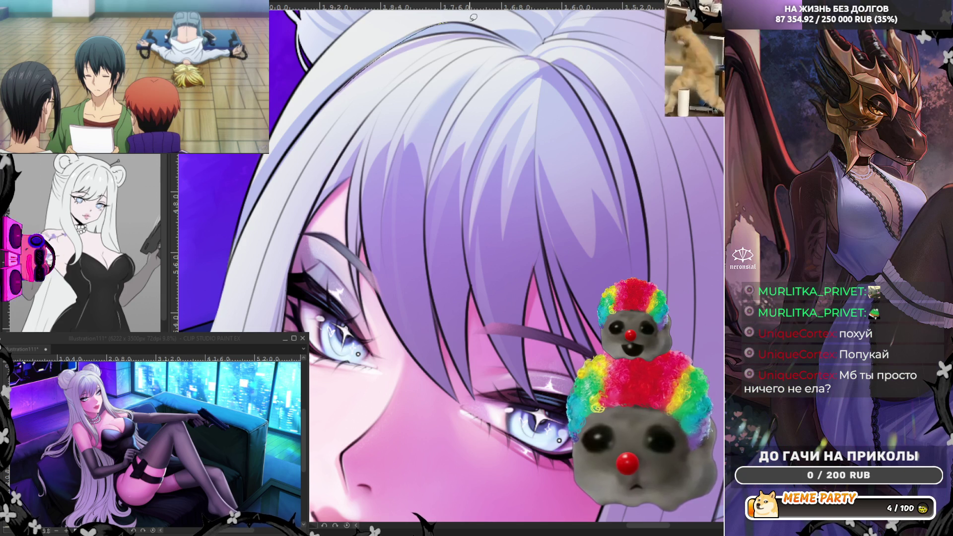
pyautogui.moveTo(512, 35); pyautogui.dragTo(527, 47)
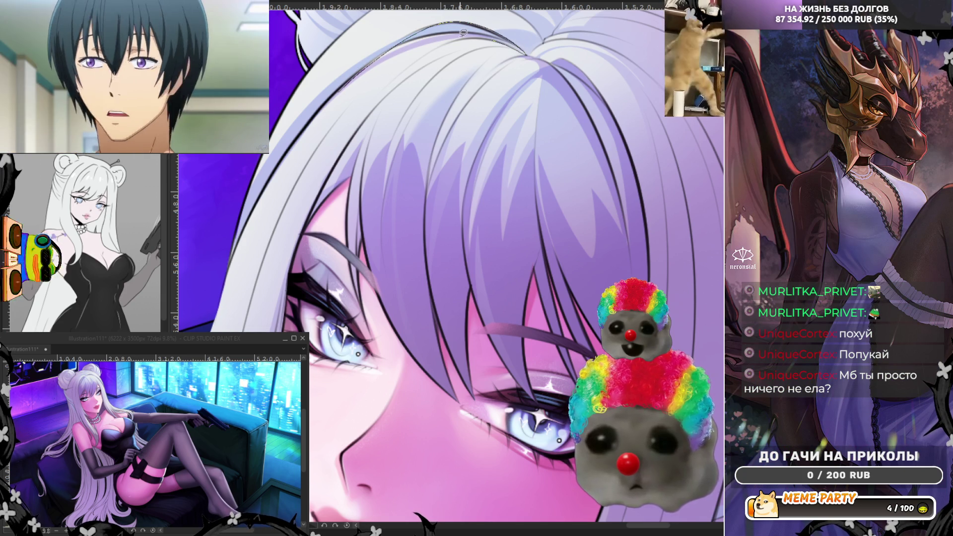
pyautogui.hotkey('ctrl', 'z')
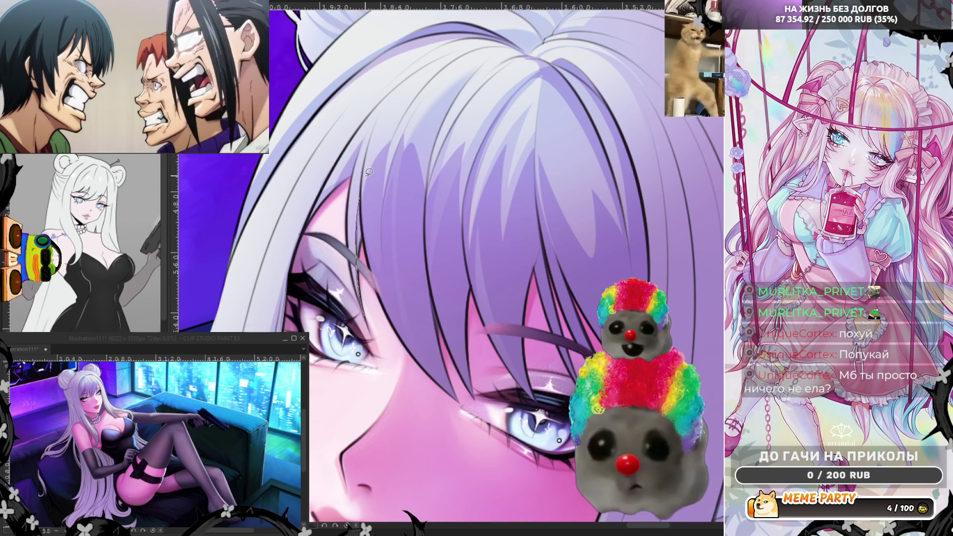
pyautogui.scroll(-3, 351, 272)
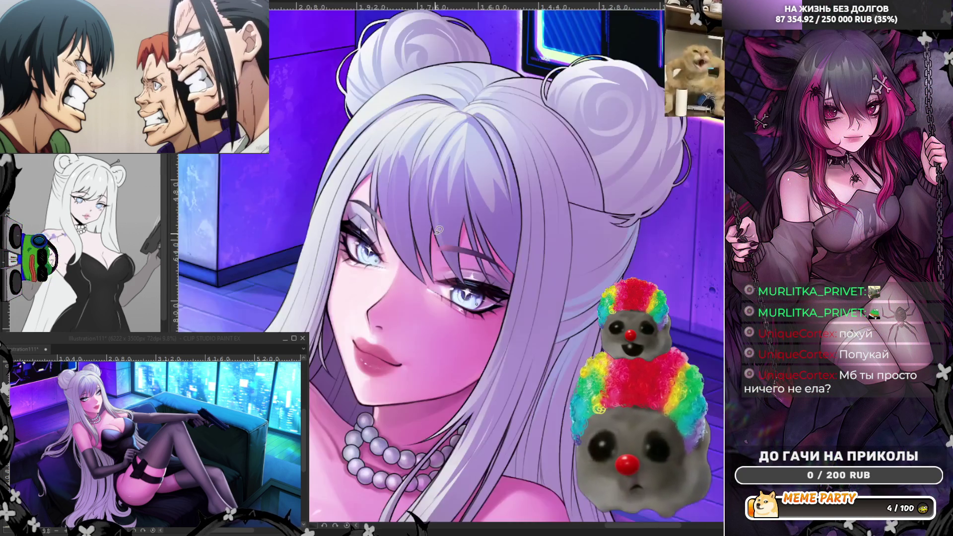
# Mirror the canvas and zoom in on the hair crown
pyautogui.press('h')
pyautogui.scroll(2, 606, 157)
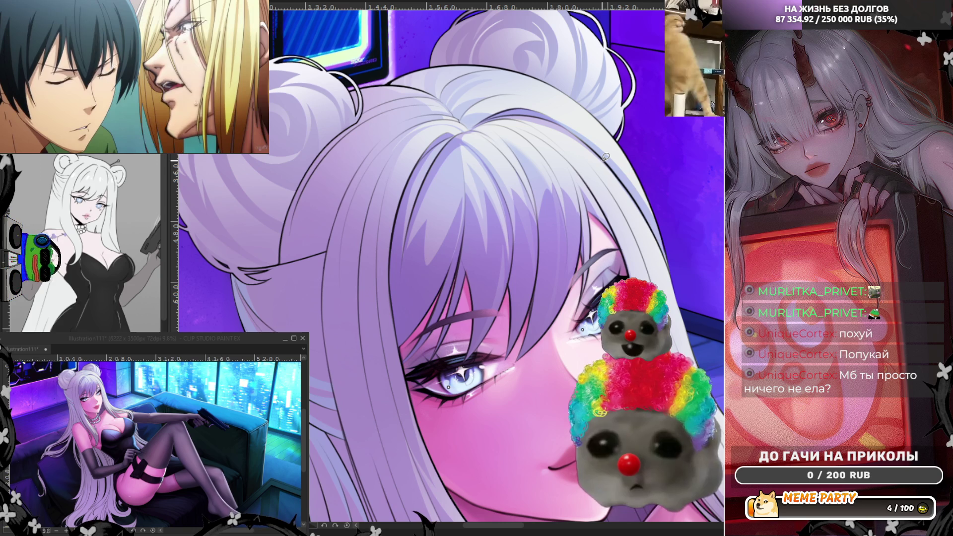
pyautogui.scroll(1, 584, 244)
pyautogui.scroll(-4, 584, 244)
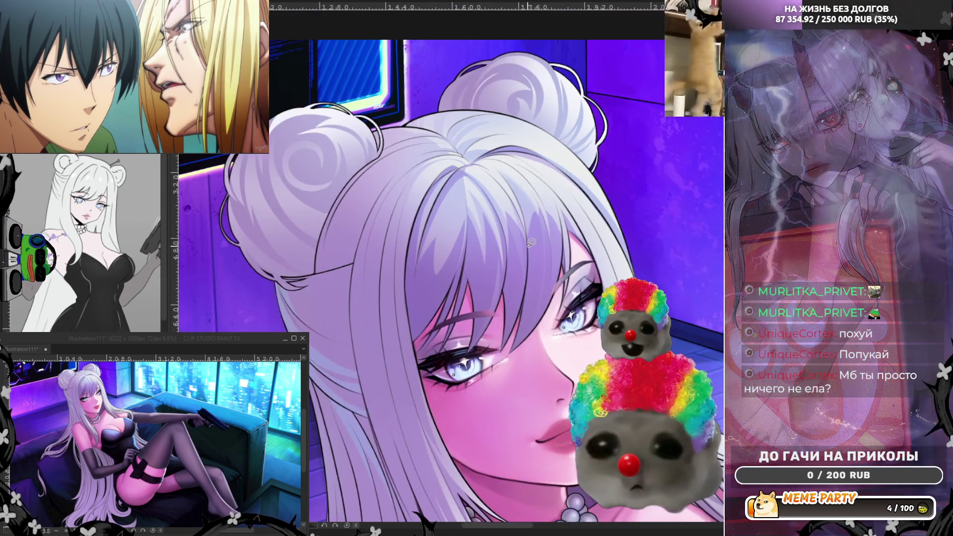
pyautogui.scroll(5, 576, 180)
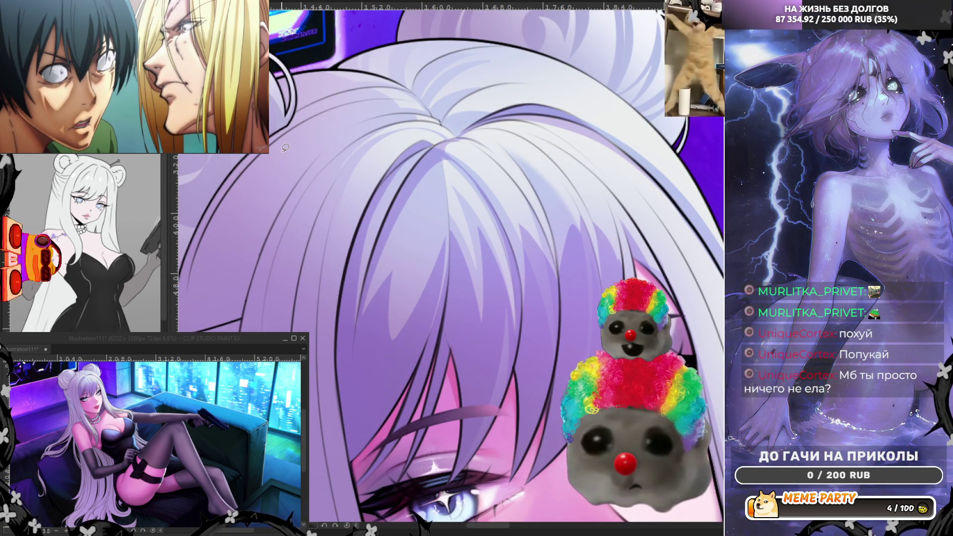
pyautogui.scroll(-3, 466, 68)
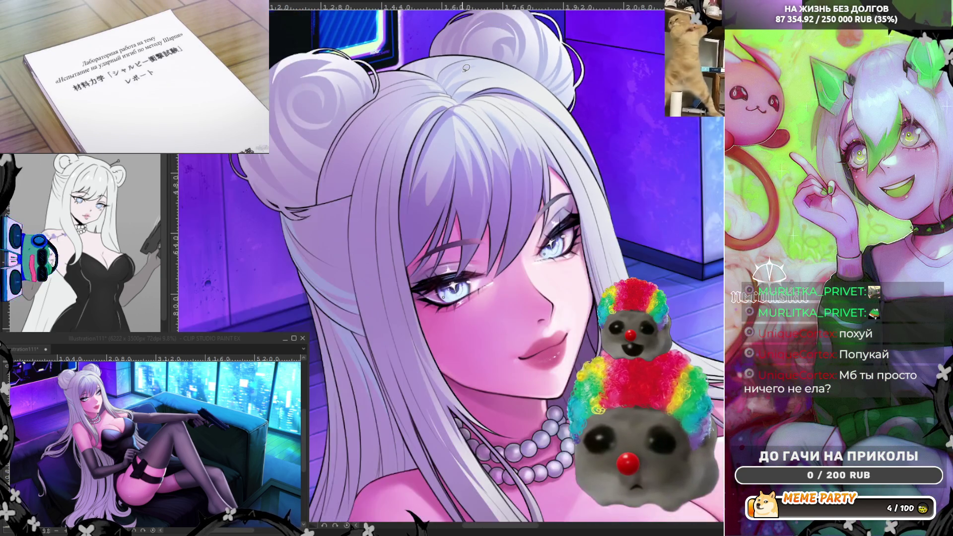
pyautogui.scroll(3, 466, 68)
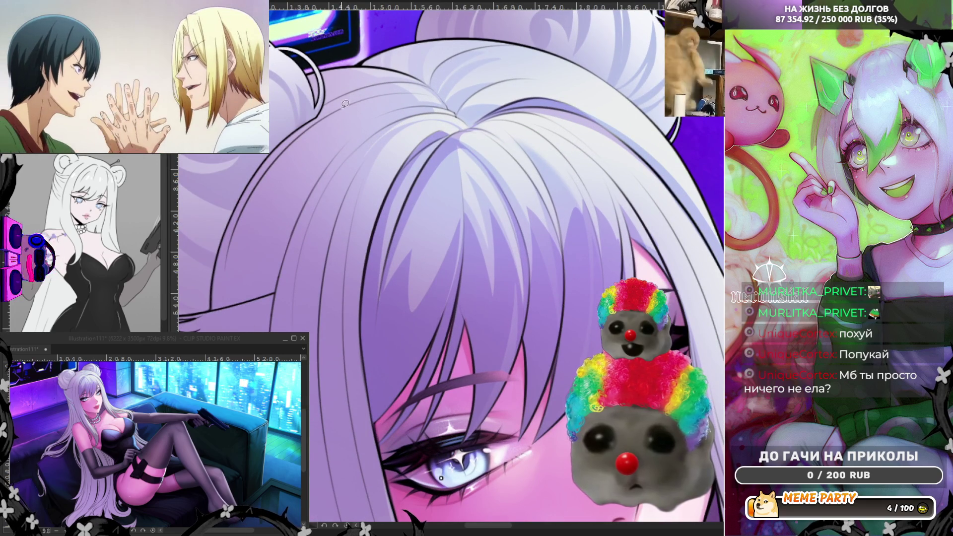
# Lasso-fill a lighter highlight shape across the crown of the lilac hair
pyautogui.moveTo(360, 98); pyautogui.dragTo(315, 148)
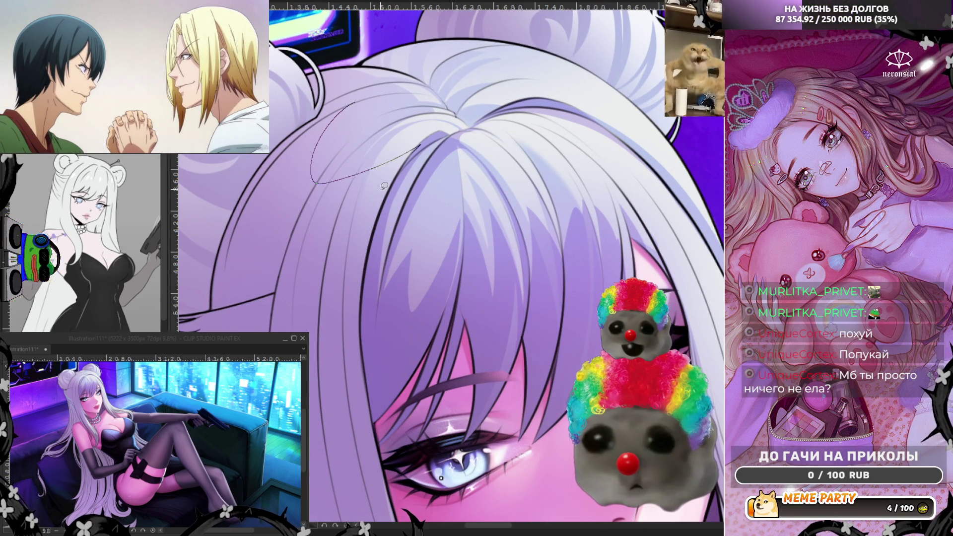
pyautogui.moveTo(411, 151); pyautogui.dragTo(364, 250)
pyautogui.moveTo(199, 316)
pyautogui.mouseDown()
pyautogui.moveTo(392, 91)
pyautogui.moveTo(367, 96)
pyautogui.mouseUp()
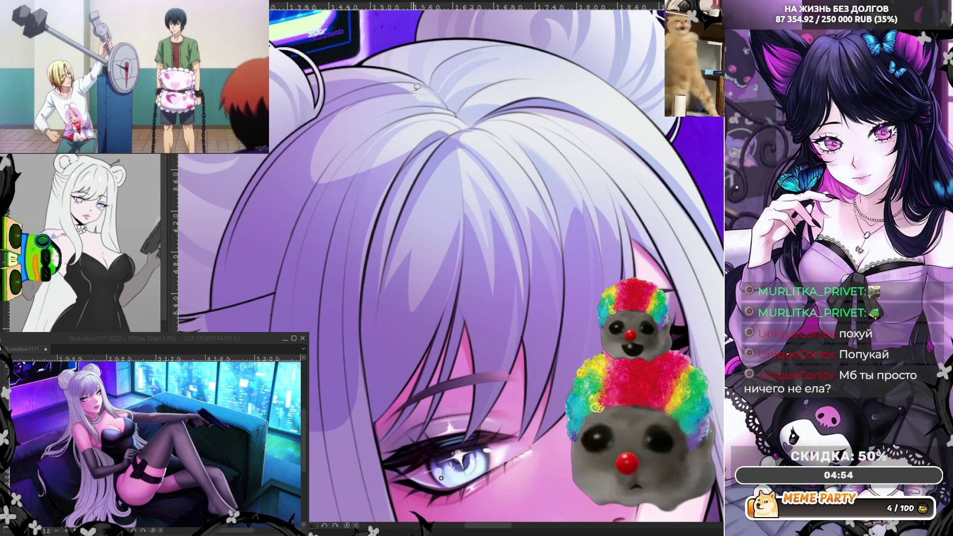
pyautogui.moveTo(412, 93); pyautogui.dragTo(309, 165)
pyautogui.moveTo(307, 116)
pyautogui.mouseDown()
pyautogui.moveTo(345, 89)
pyautogui.moveTo(377, 87)
pyautogui.mouseUp()
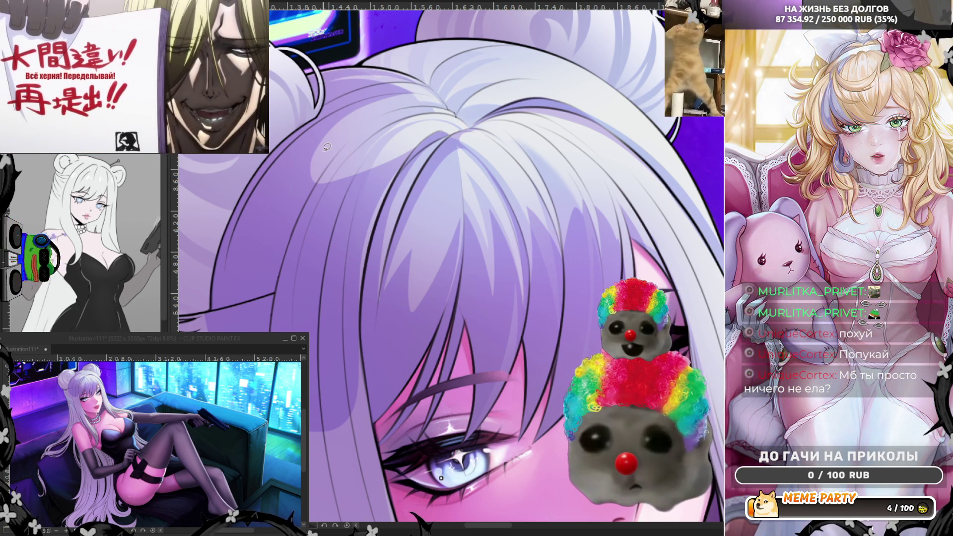
pyautogui.scroll(-5, 399, 166)
pyautogui.scroll(4, 494, 117)
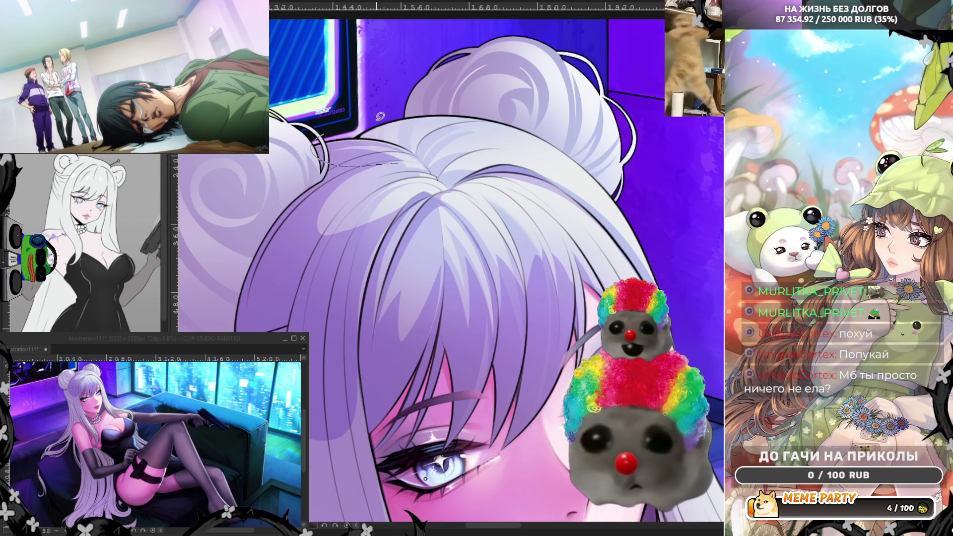
# Discard the trial strand and lassoed fill, clearing the dashed selection outline
pyautogui.hotkey('ctrl', 'z')
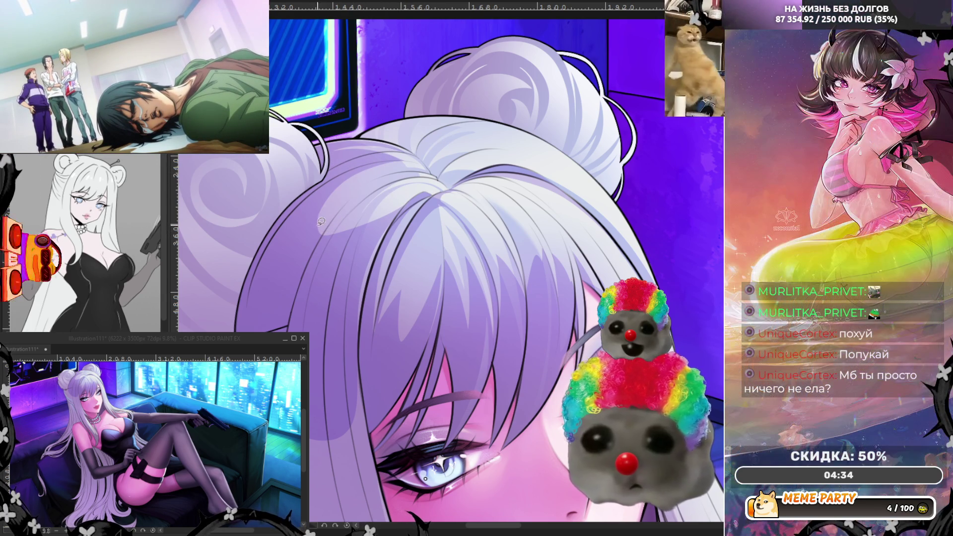
pyautogui.moveTo(327, 200); pyautogui.dragTo(302, 213)
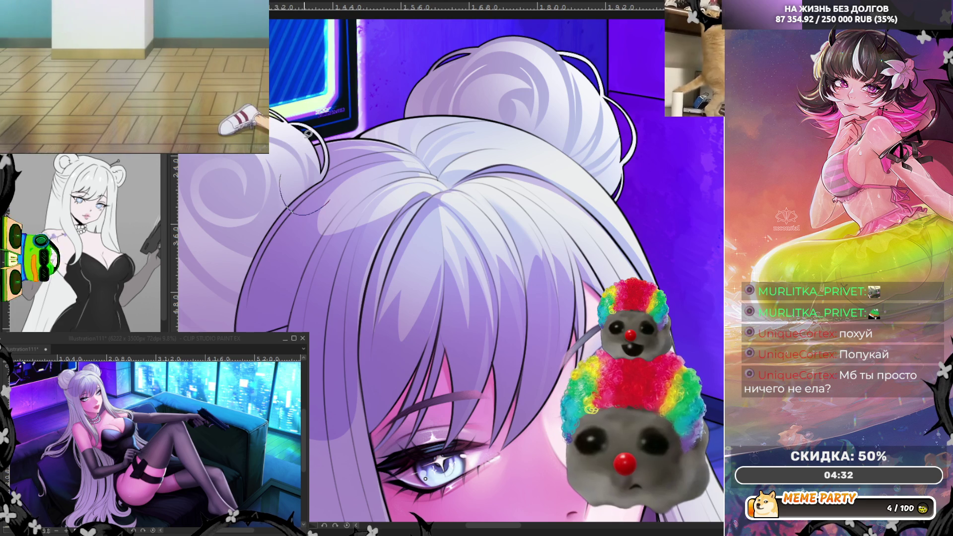
pyautogui.moveTo(448, 147); pyautogui.dragTo(448, 147)
pyautogui.hotkey('ctrl', 'z')
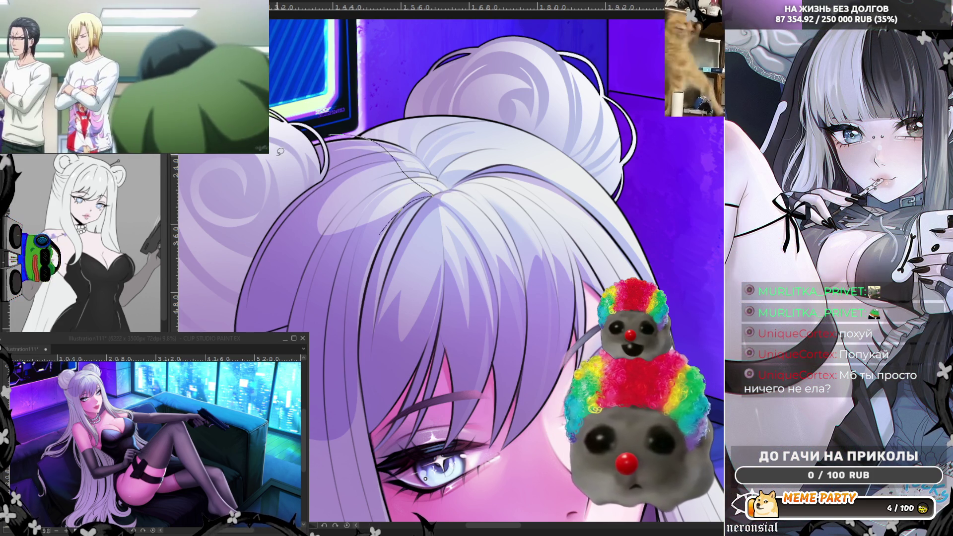
pyautogui.hotkey('ctrl', 'z')
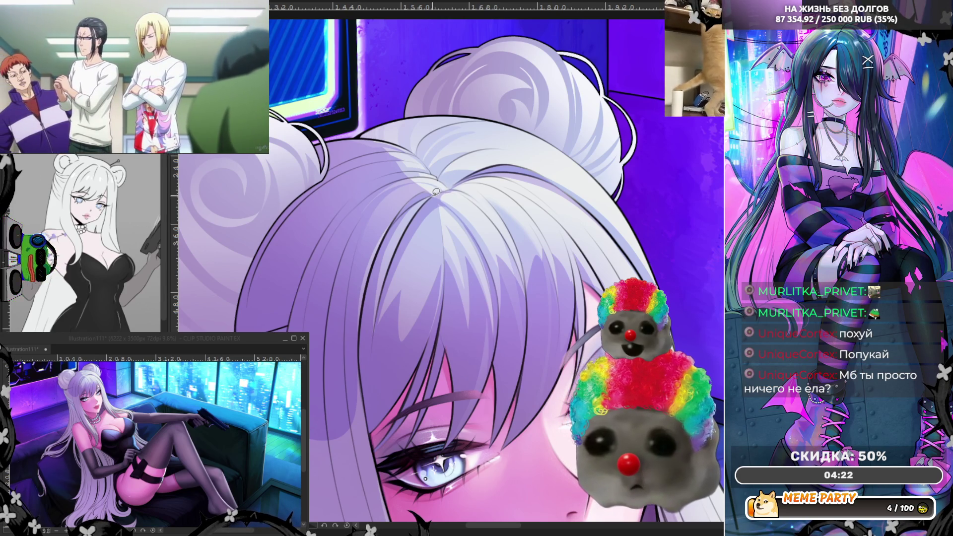
# Draw a thin light strand across the hair and mirror the view
pyautogui.moveTo(432, 194)
pyautogui.mouseDown()
pyautogui.moveTo(388, 211)
pyautogui.moveTo(347, 206)
pyautogui.moveTo(318, 164)
pyautogui.moveTo(440, 160)
pyautogui.mouseUp()
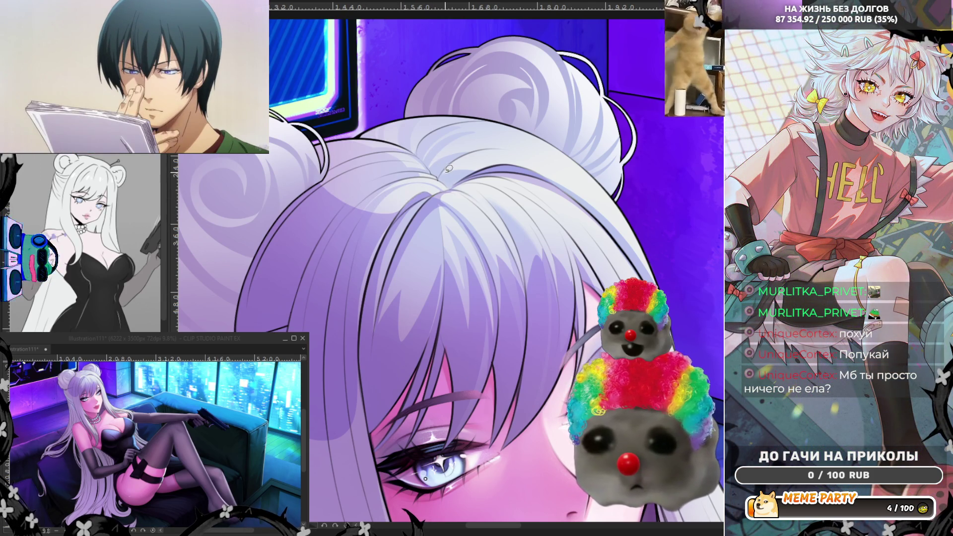
pyautogui.press('h')
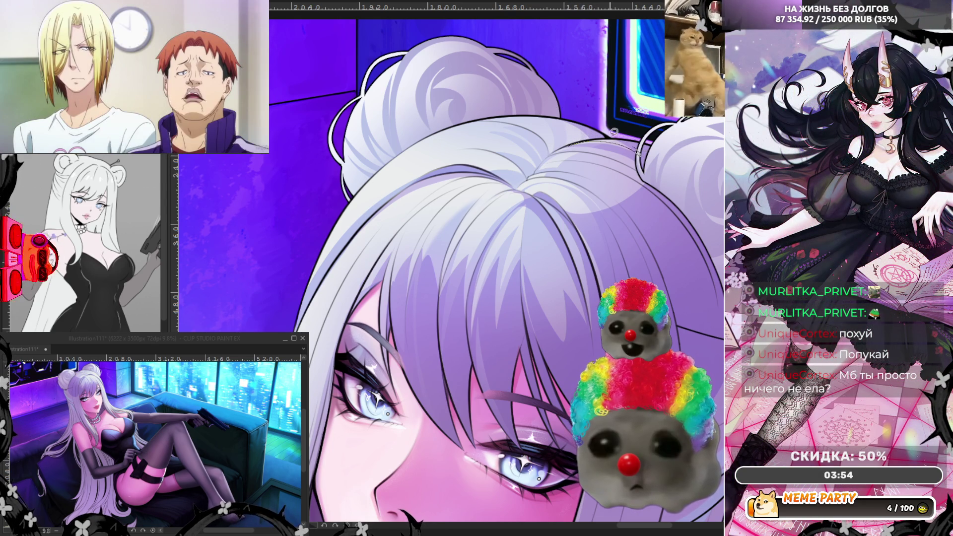
pyautogui.scroll(-5, 606, 147)
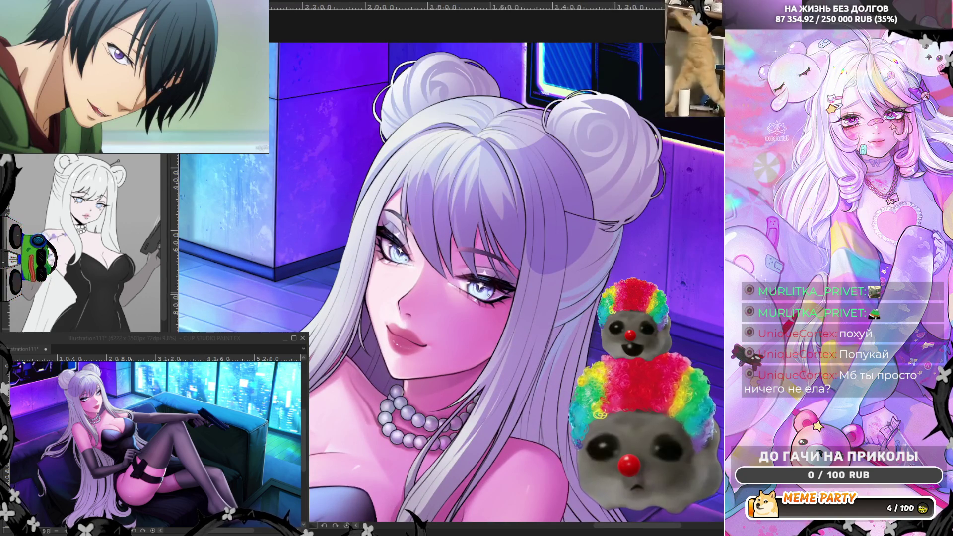
pyautogui.scroll(3, 499, 74)
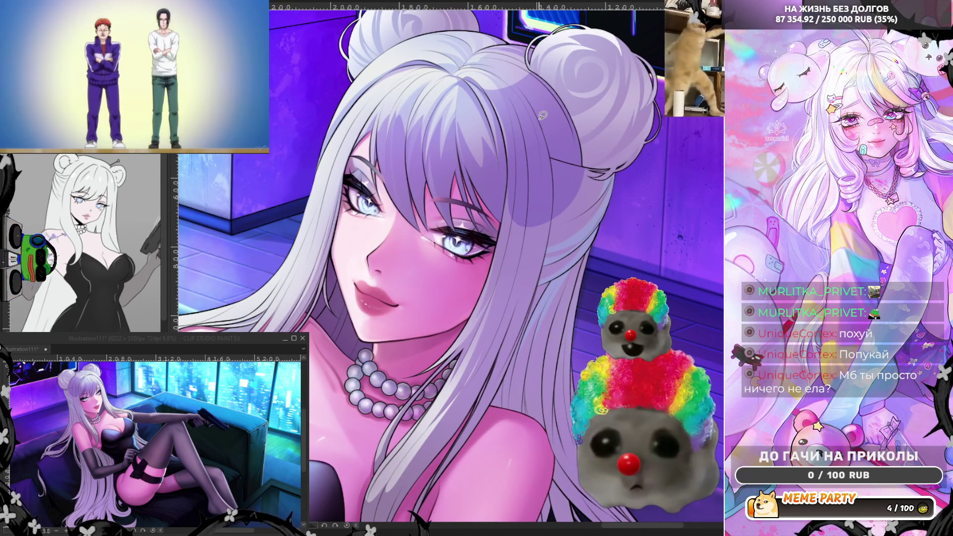
pyautogui.moveTo(514, 154)
pyautogui.mouseDown()
pyautogui.moveTo(405, 387)
pyautogui.moveTo(675, 341)
pyautogui.mouseUp()
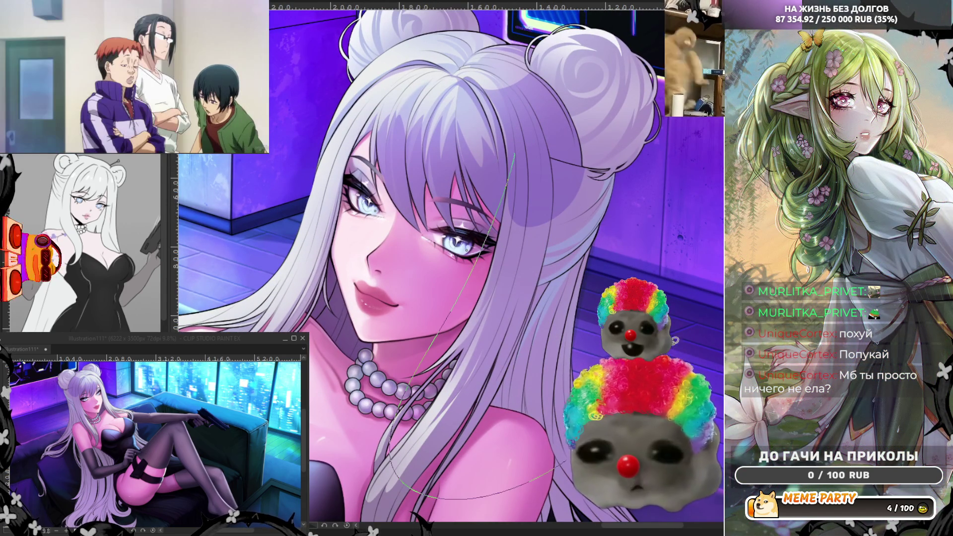
pyautogui.scroll(-5, 626, 273)
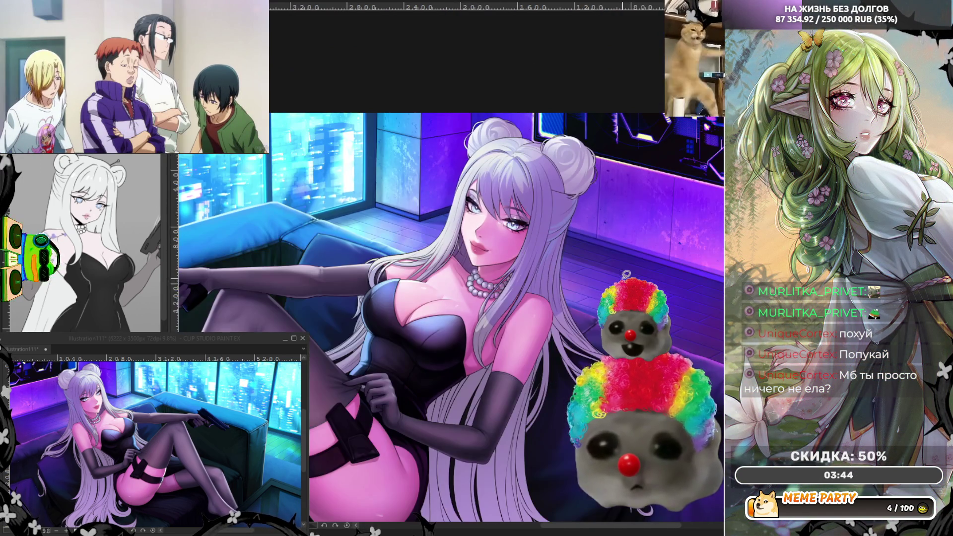
pyautogui.scroll(5, 578, 241)
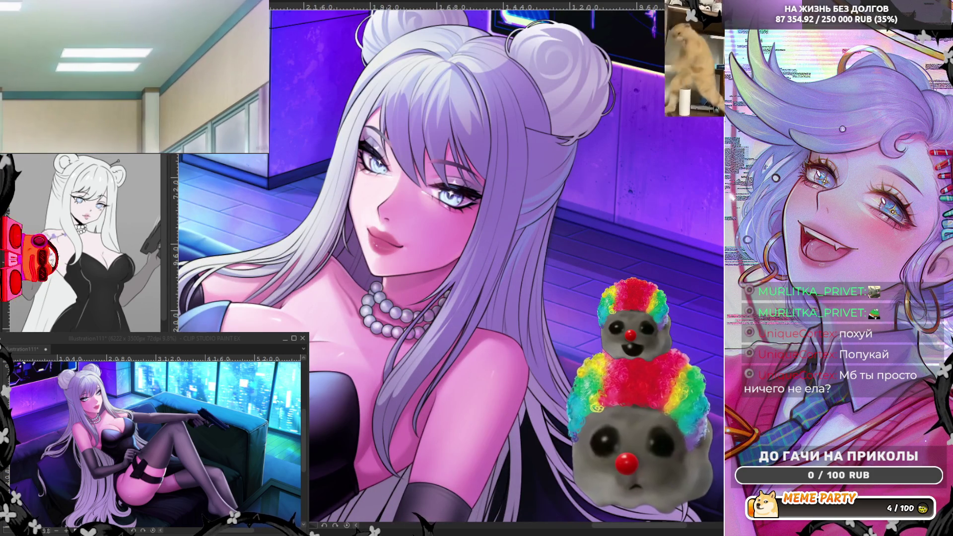
pyautogui.press('h')
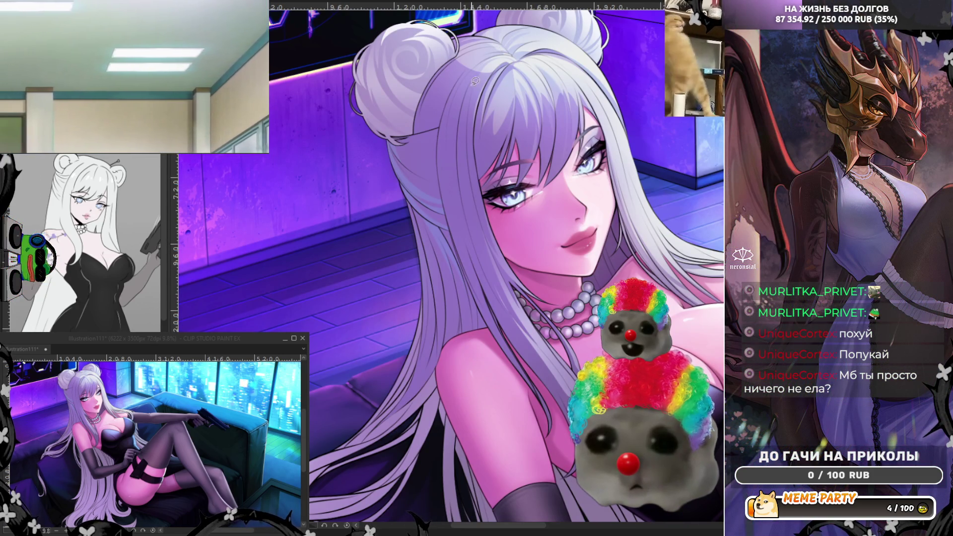
pyautogui.scroll(3, 475, 81)
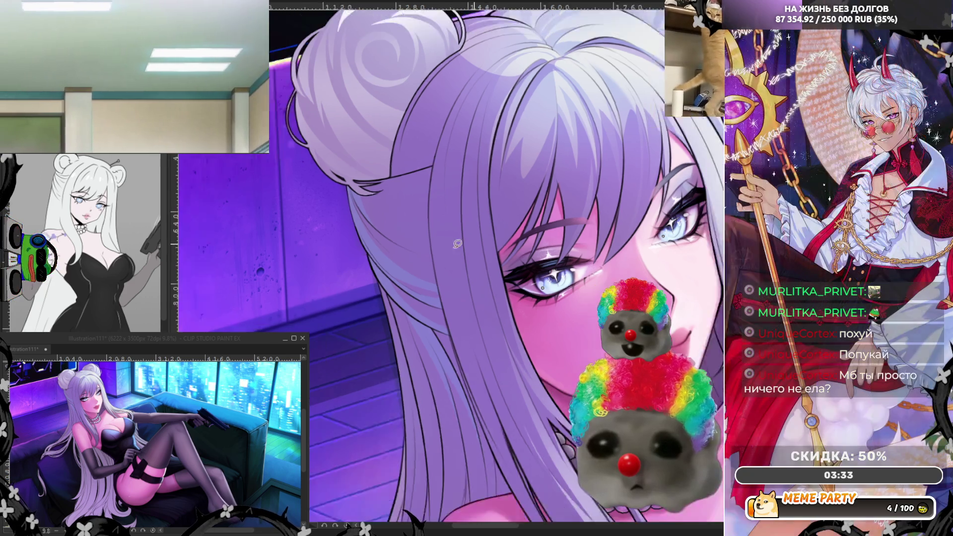
# Rotate the view slightly and paint a faint strand near the top of the head, redoing it once
pyautogui.moveTo(427, 129); pyautogui.dragTo(388, 97)
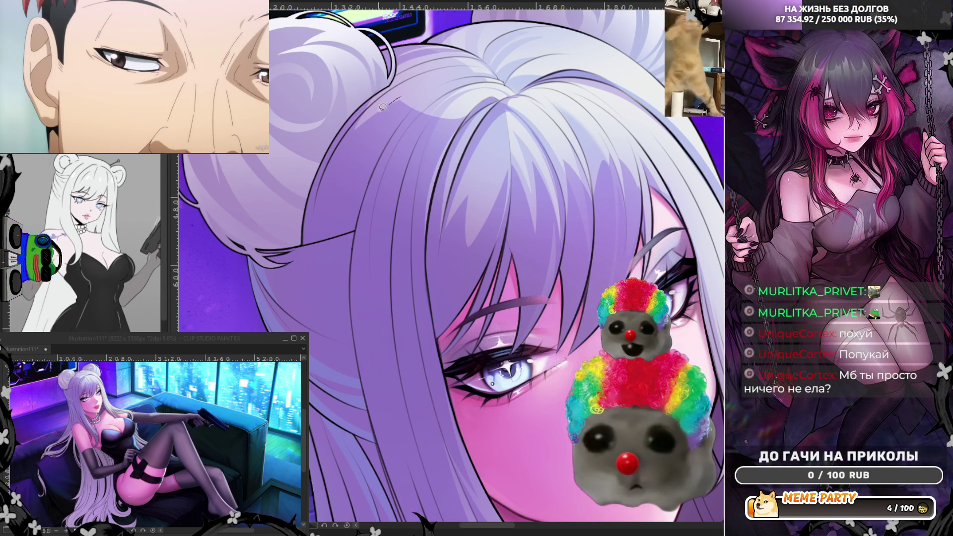
pyautogui.moveTo(382, 107)
pyautogui.mouseDown()
pyautogui.moveTo(363, 130)
pyautogui.moveTo(397, 112)
pyautogui.mouseUp()
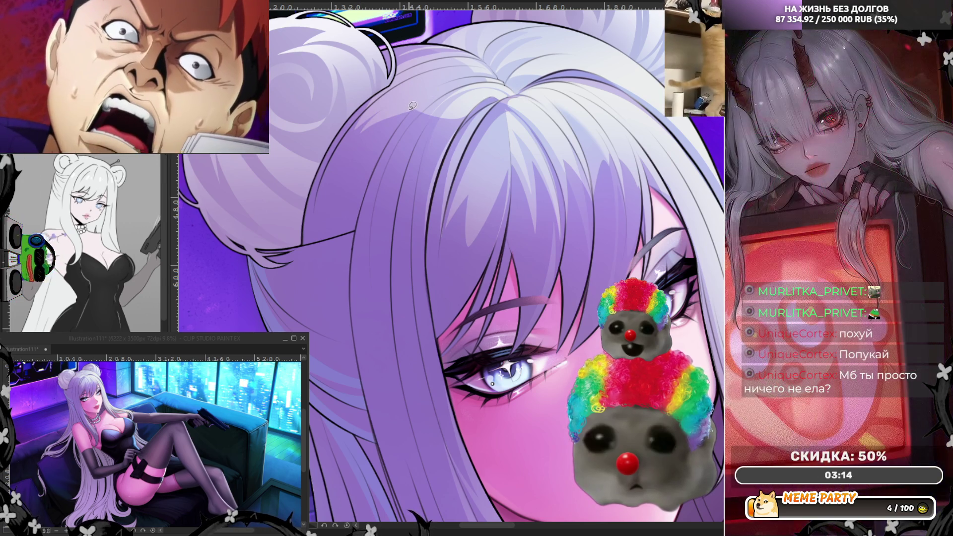
pyautogui.hotkey('ctrl', 'z')
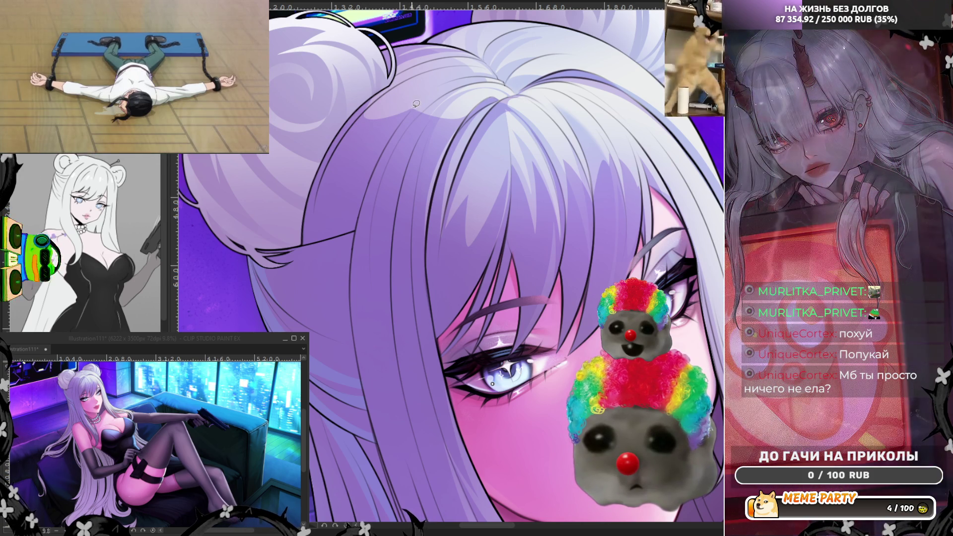
pyautogui.moveTo(412, 108); pyautogui.dragTo(402, 132)
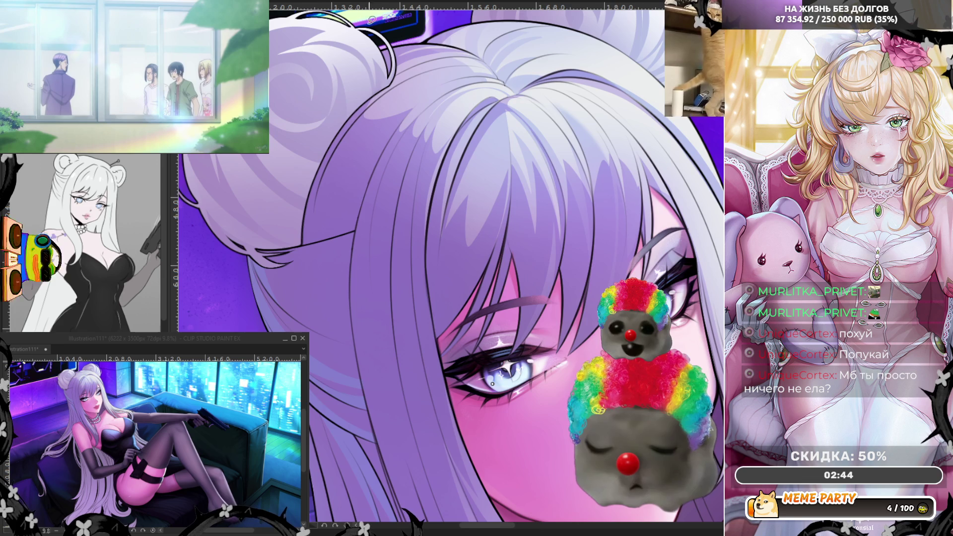
pyautogui.press('h')
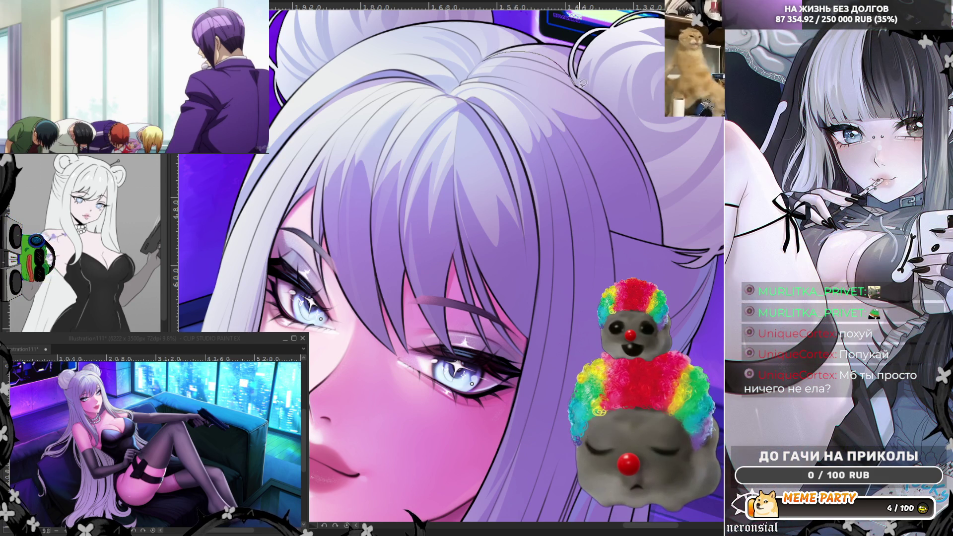
# Shade around the hair bun and add a short dark strand, undoing the final thin line
pyautogui.moveTo(516, 39)
pyautogui.mouseDown()
pyautogui.moveTo(497, 47)
pyautogui.moveTo(570, 39)
pyautogui.mouseUp()
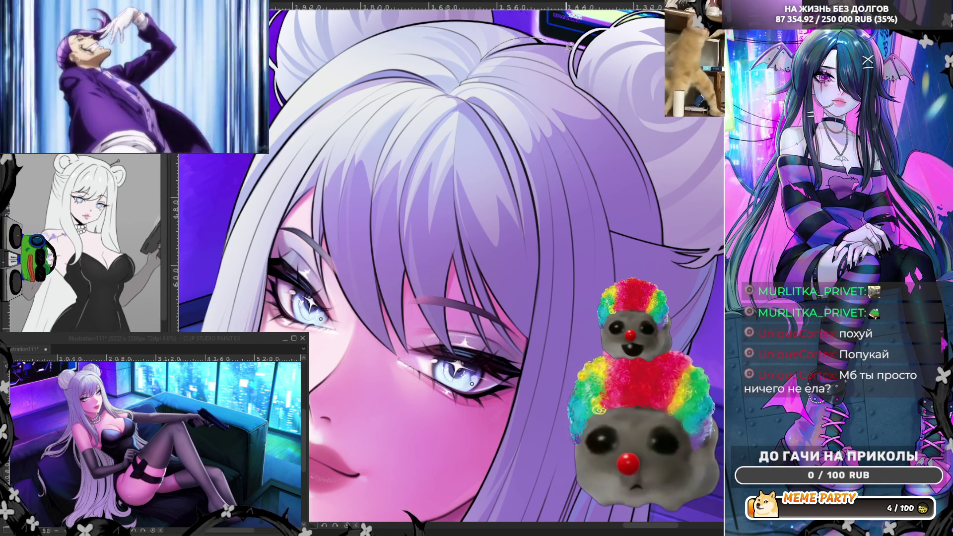
pyautogui.moveTo(564, 48); pyautogui.dragTo(507, 36)
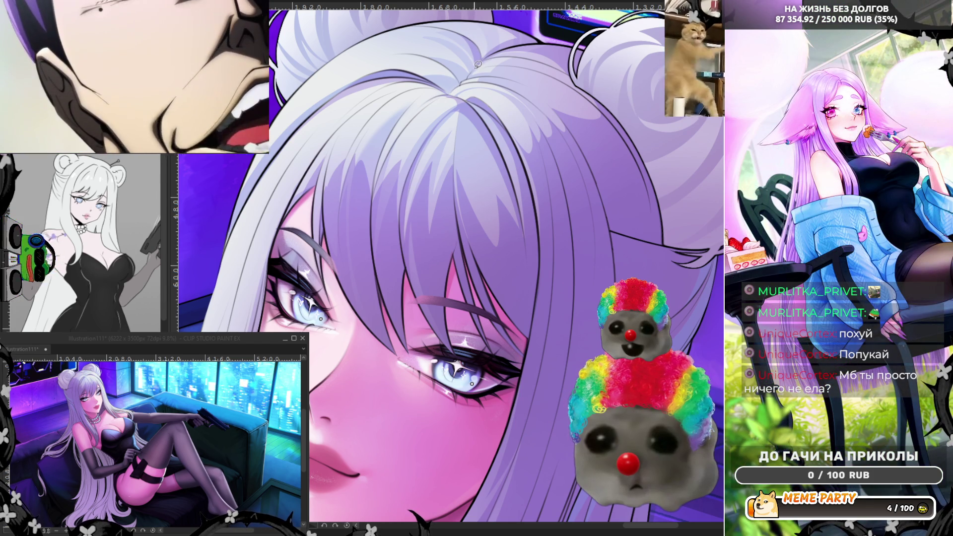
pyautogui.moveTo(475, 69); pyautogui.dragTo(472, 57)
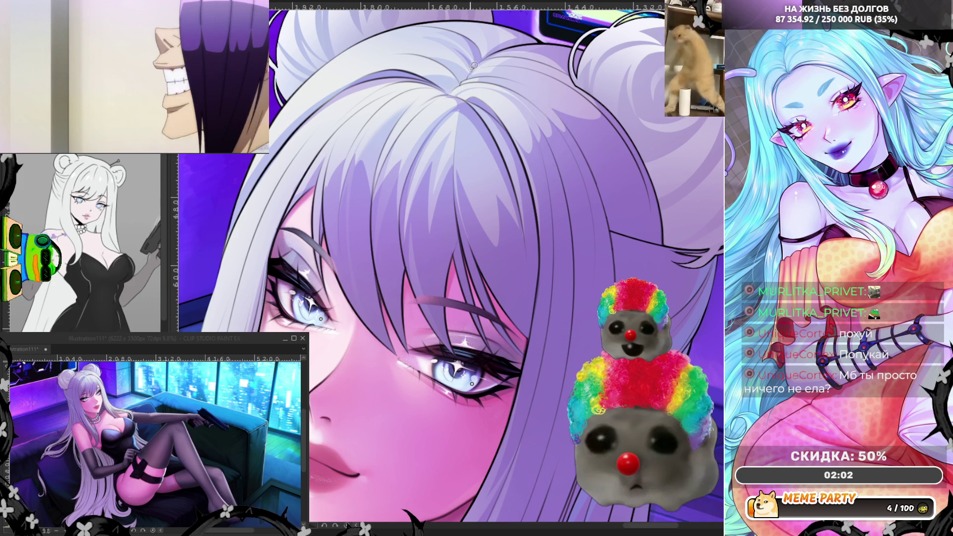
pyautogui.moveTo(443, 65); pyautogui.dragTo(466, 75)
pyautogui.hotkey('ctrl', 'z')
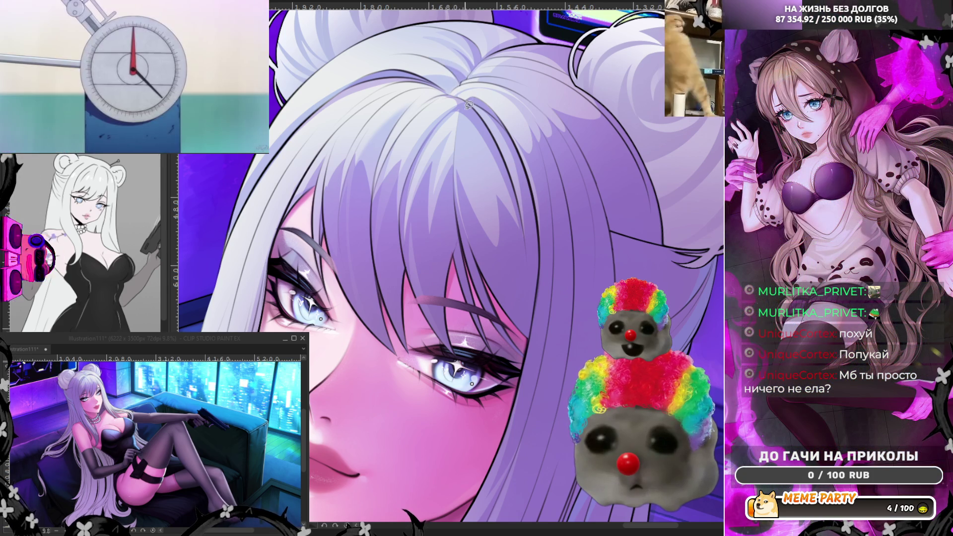
# Zoom out and back in to frame the face and pearl necklace
pyautogui.scroll(-5, 402, 73)
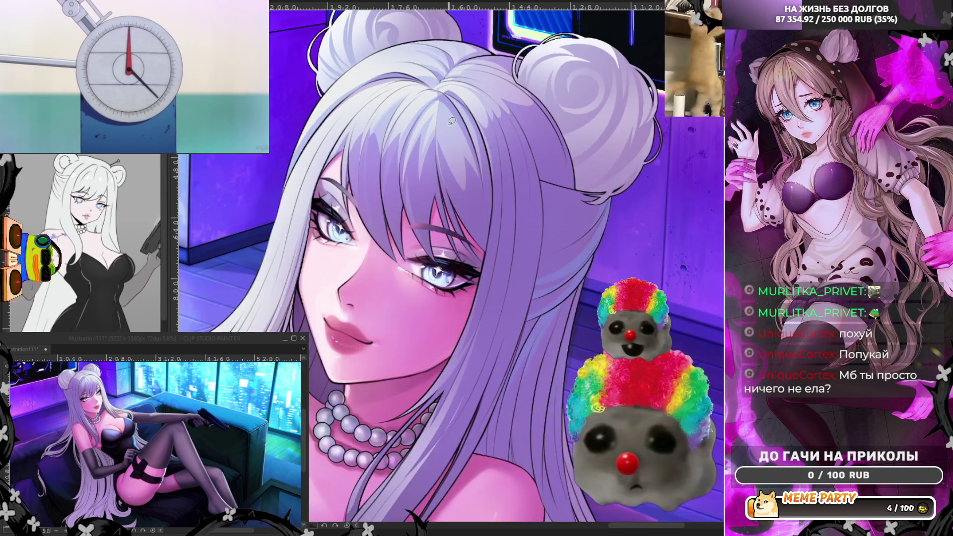
pyautogui.scroll(4, 367, 129)
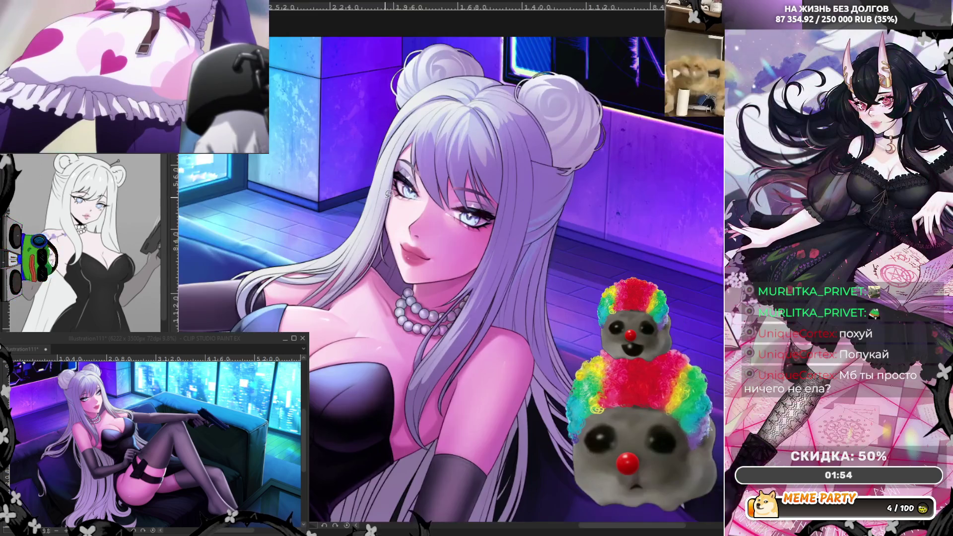
pyautogui.scroll(2, 409, 243)
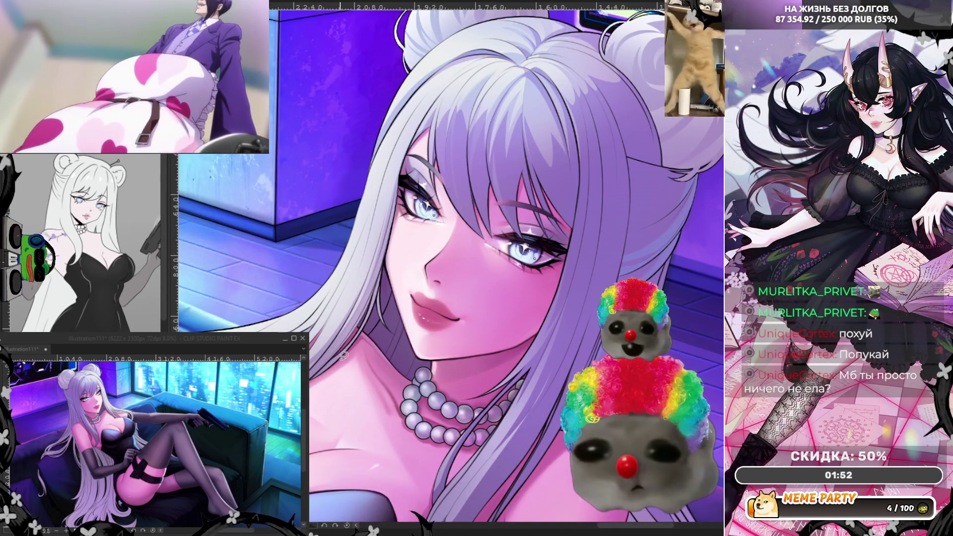
pyautogui.scroll(1, 344, 355)
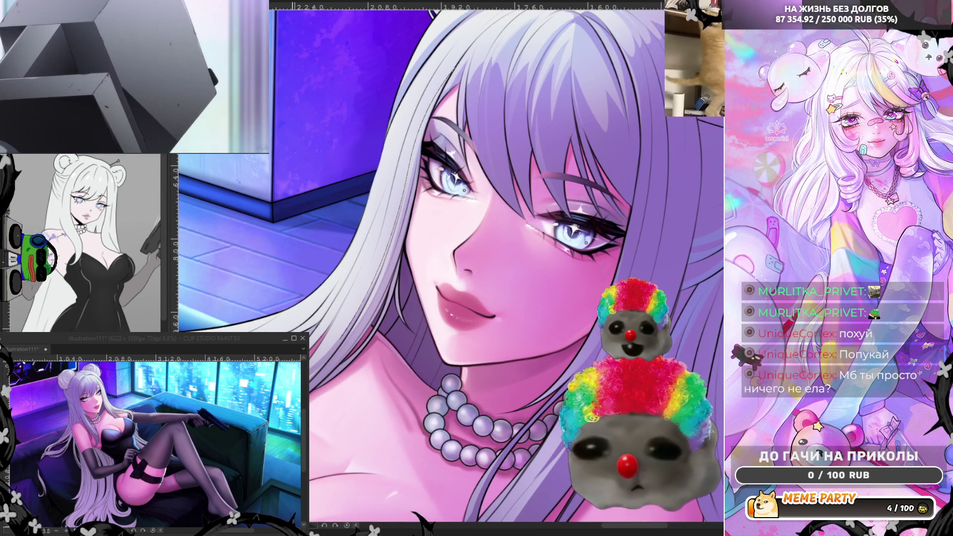
# Start a long curved line down the hair and cancel it, then sketch thin edge strands
pyautogui.moveTo(310, 407); pyautogui.dragTo(430, 236)
pyautogui.keyDown('shift'); pyautogui.click(439, 120); pyautogui.keyUp('shift')
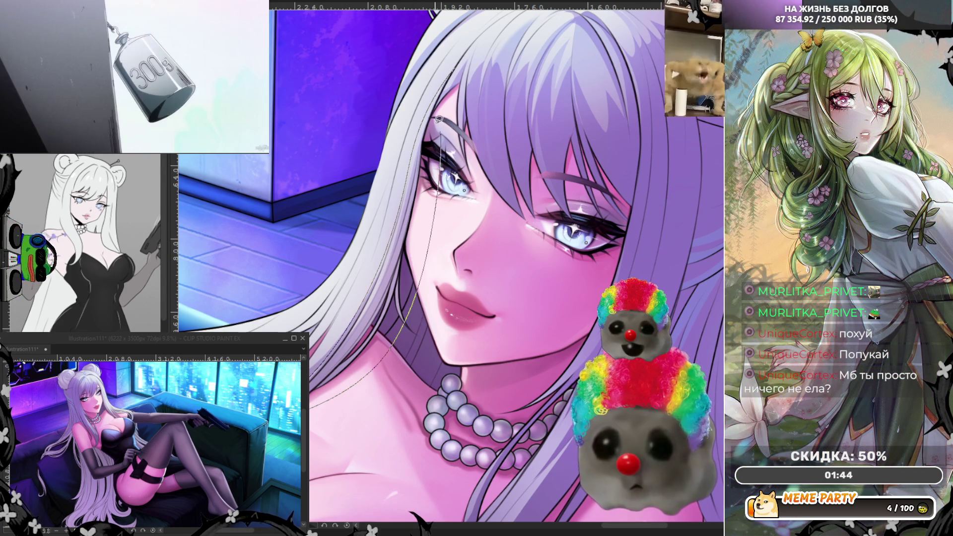
pyautogui.press('Escape')
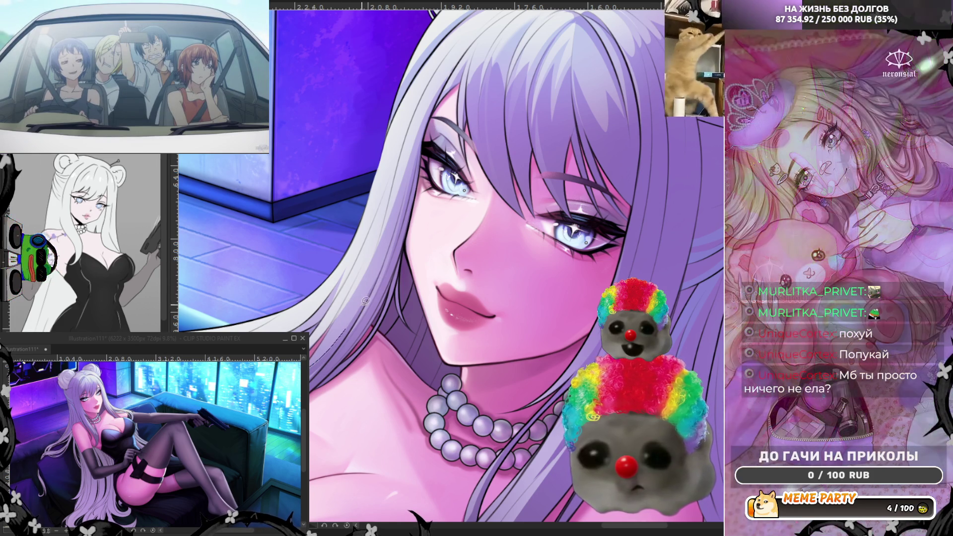
pyautogui.moveTo(401, 183)
pyautogui.mouseDown()
pyautogui.moveTo(389, 227)
pyautogui.moveTo(377, 213)
pyautogui.mouseUp()
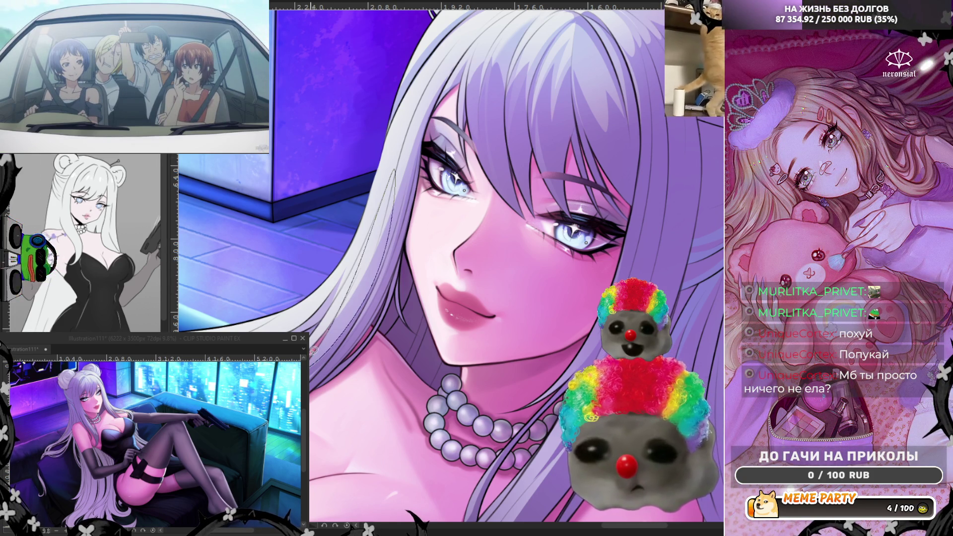
# Redraw thin dark strand lines along the hair's left edge, then flip the canvas back
pyautogui.hotkey('ctrl', 'z')
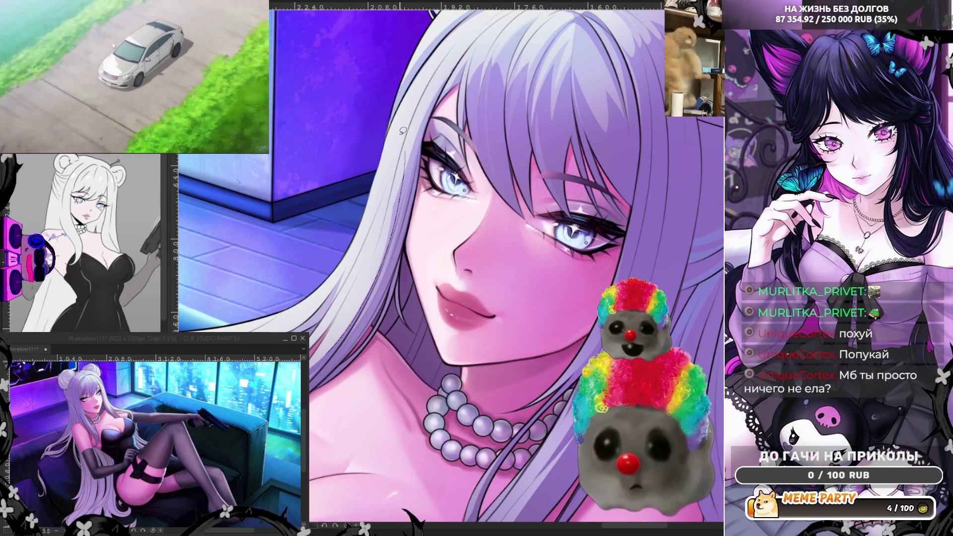
pyautogui.moveTo(457, 65); pyautogui.dragTo(436, 101)
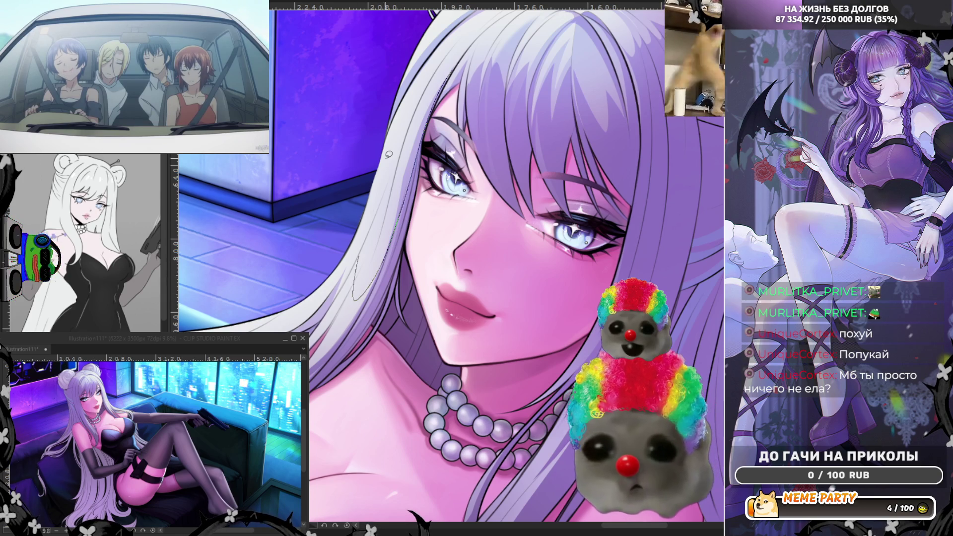
pyautogui.moveTo(388, 159); pyautogui.dragTo(359, 255)
pyautogui.moveTo(353, 300); pyautogui.dragTo(451, 66)
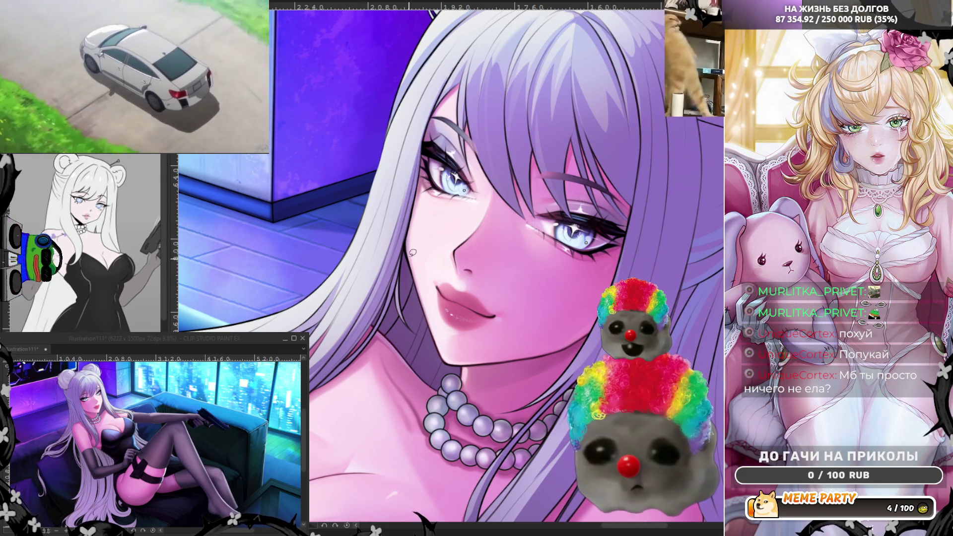
pyautogui.press('h')
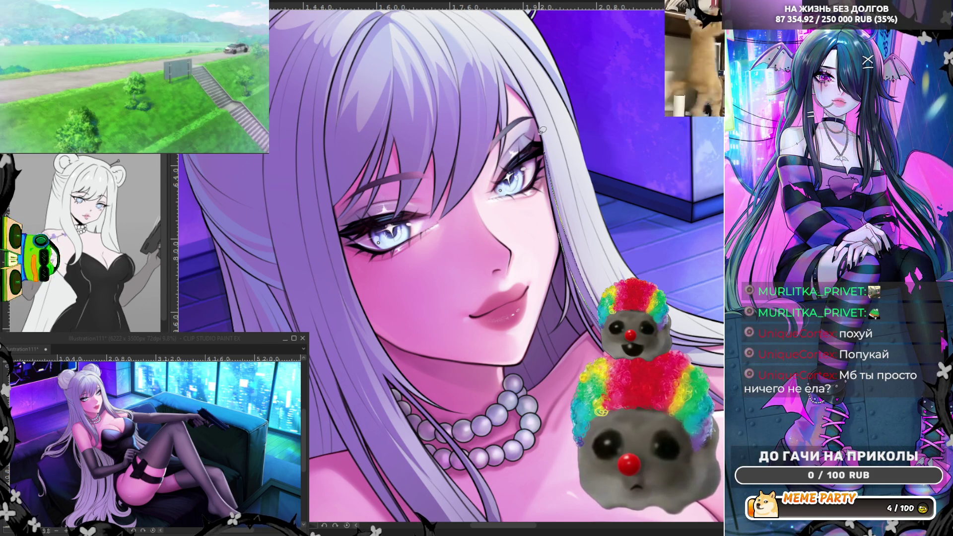
pyautogui.scroll(-5, 583, 298)
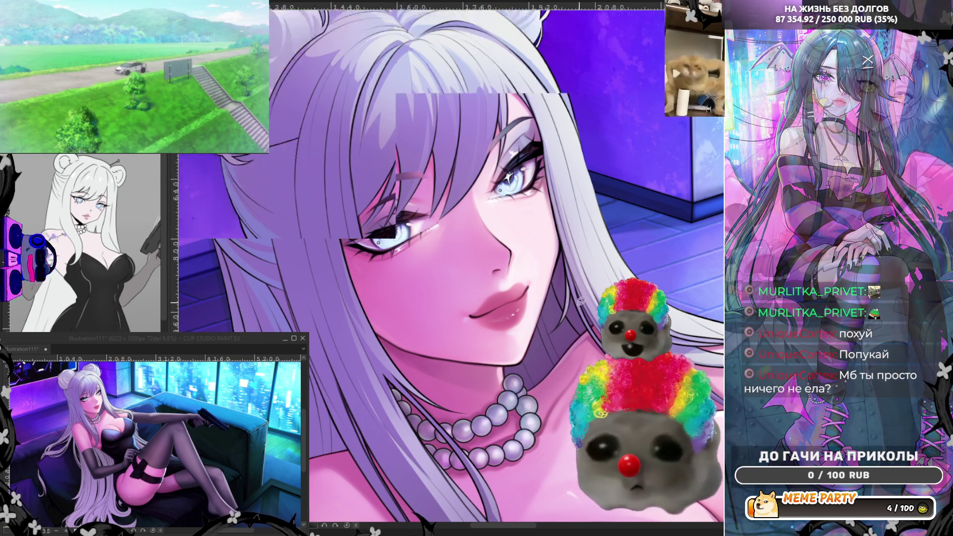
# Zoom in below the bun and draw faint strands, undoing the last one
pyautogui.scroll(2, 476, 246)
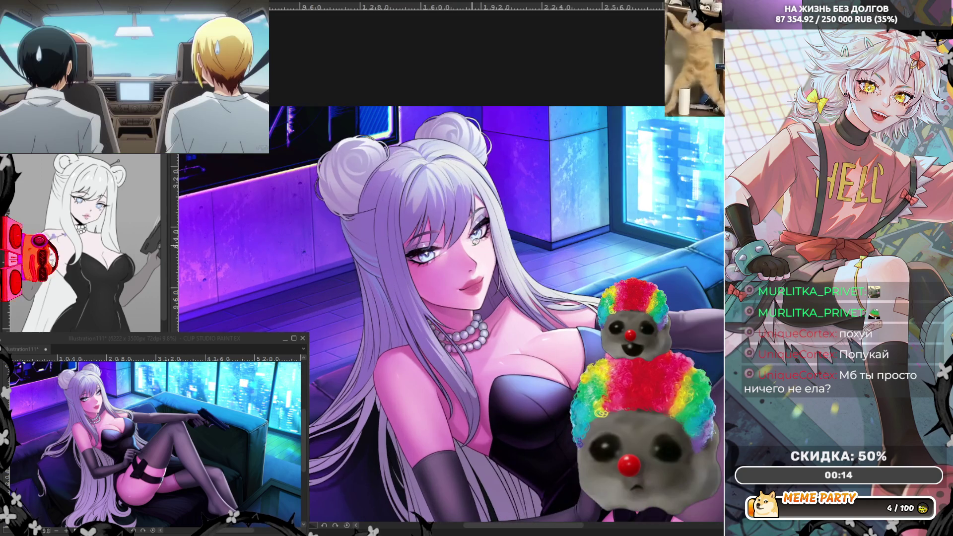
pyautogui.scroll(2, 404, 151)
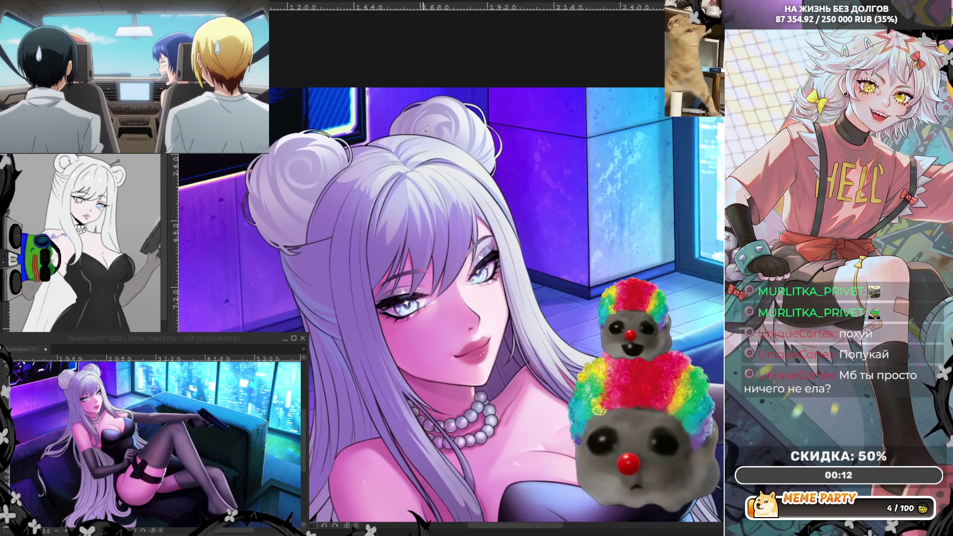
pyautogui.scroll(3, 381, 115)
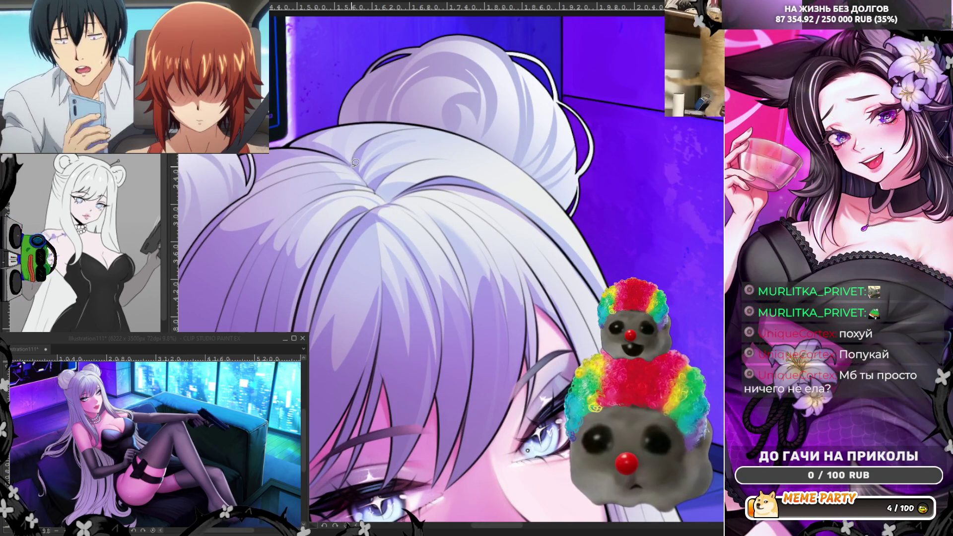
pyautogui.moveTo(390, 119)
pyautogui.mouseDown()
pyautogui.moveTo(340, 150)
pyautogui.moveTo(351, 118)
pyautogui.mouseUp()
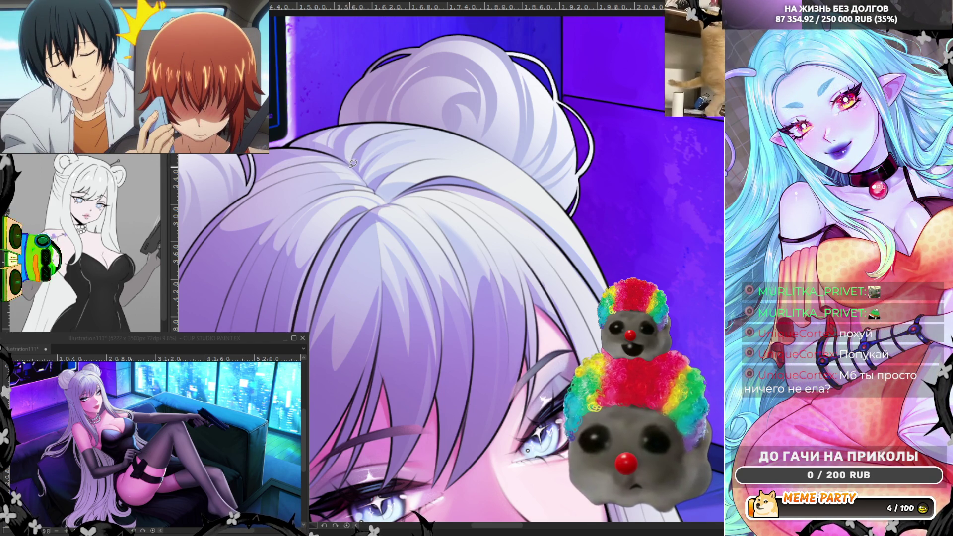
pyautogui.moveTo(311, 156); pyautogui.dragTo(251, 179)
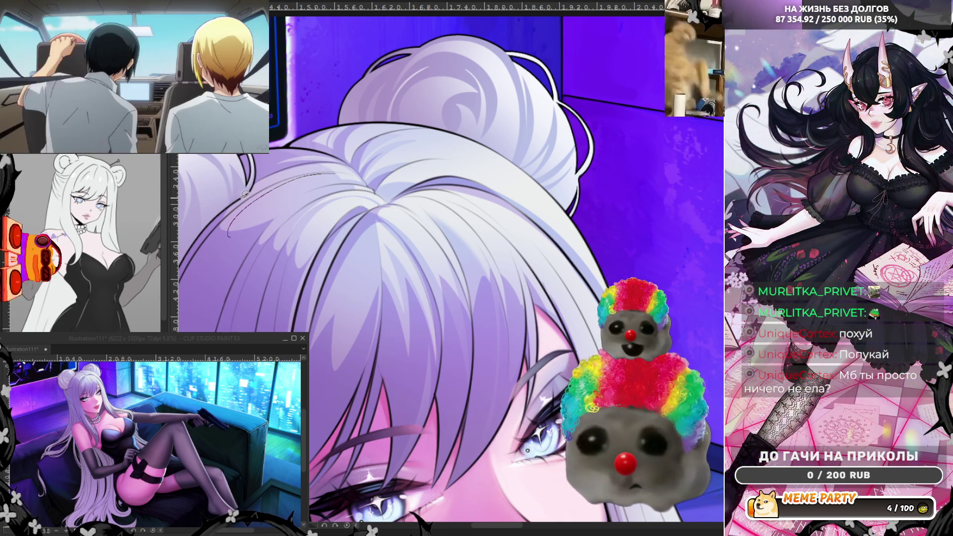
pyautogui.hotkey('ctrl', 'z')
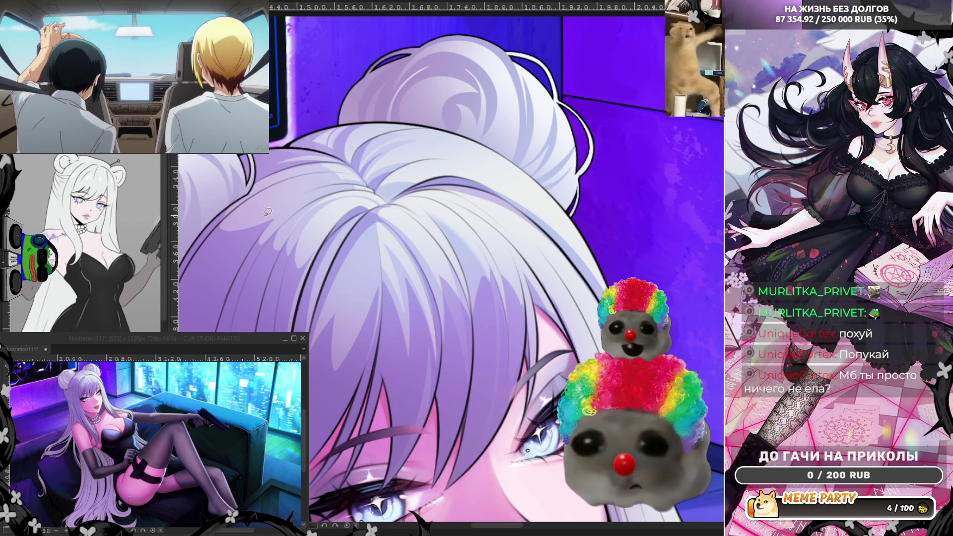
# Try long, short and dark strands across the hair, keeping only the short one
pyautogui.moveTo(222, 232)
pyautogui.mouseDown()
pyautogui.moveTo(268, 187)
pyautogui.moveTo(357, 173)
pyautogui.mouseUp()
pyautogui.hotkey('ctrl', 'z')
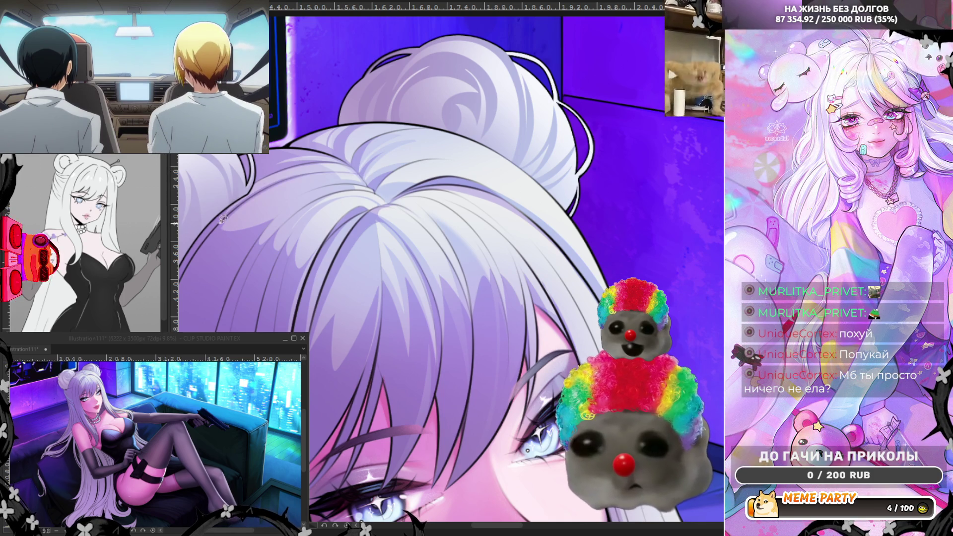
pyautogui.moveTo(271, 181); pyautogui.dragTo(320, 173)
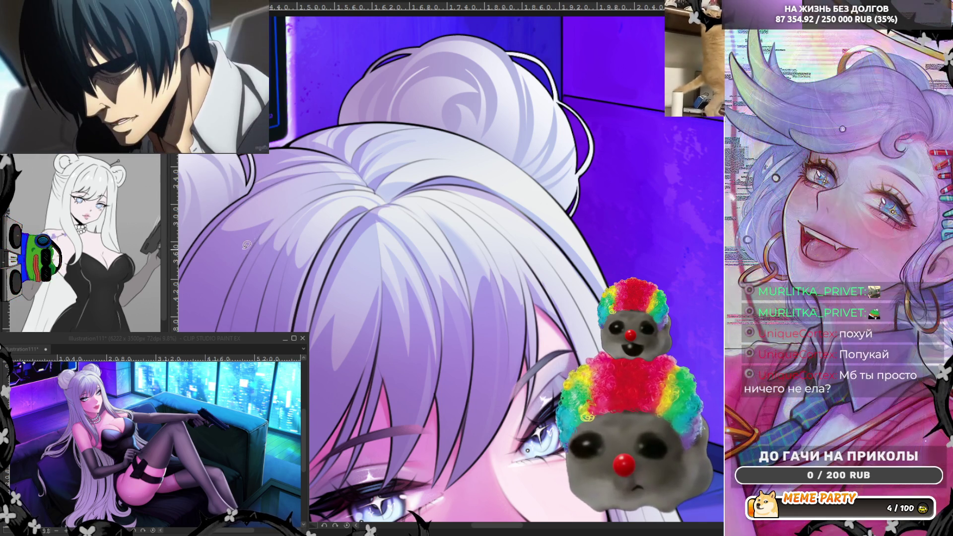
pyautogui.moveTo(242, 254); pyautogui.dragTo(293, 198)
pyautogui.hotkey('ctrl', 'z')
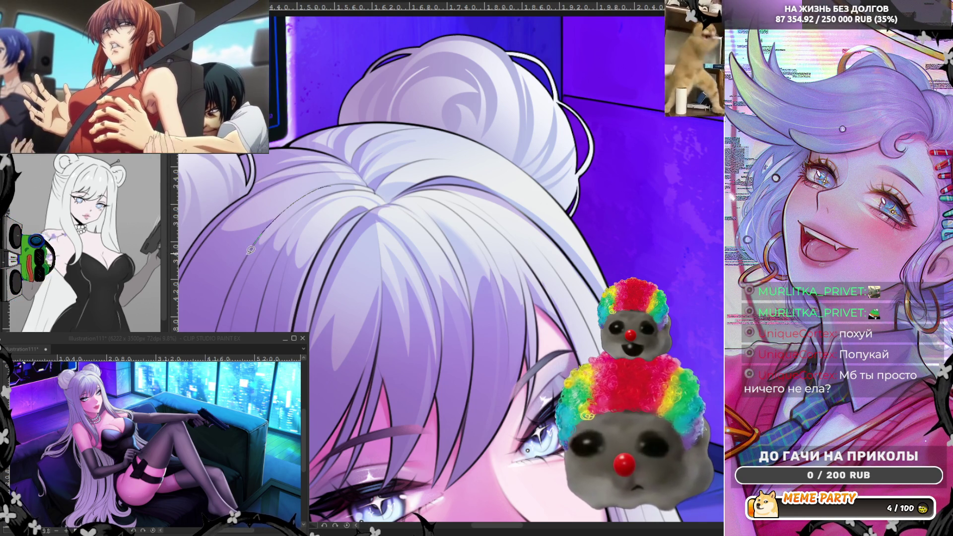
pyautogui.moveTo(247, 251); pyautogui.dragTo(336, 180)
pyautogui.hotkey('ctrl', 'z')
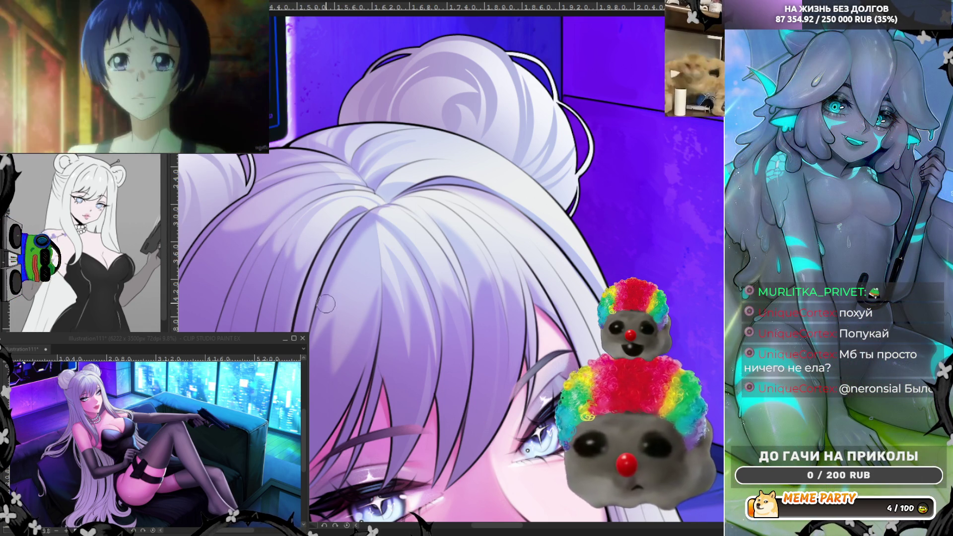
pyautogui.scroll(-5, 348, 276)
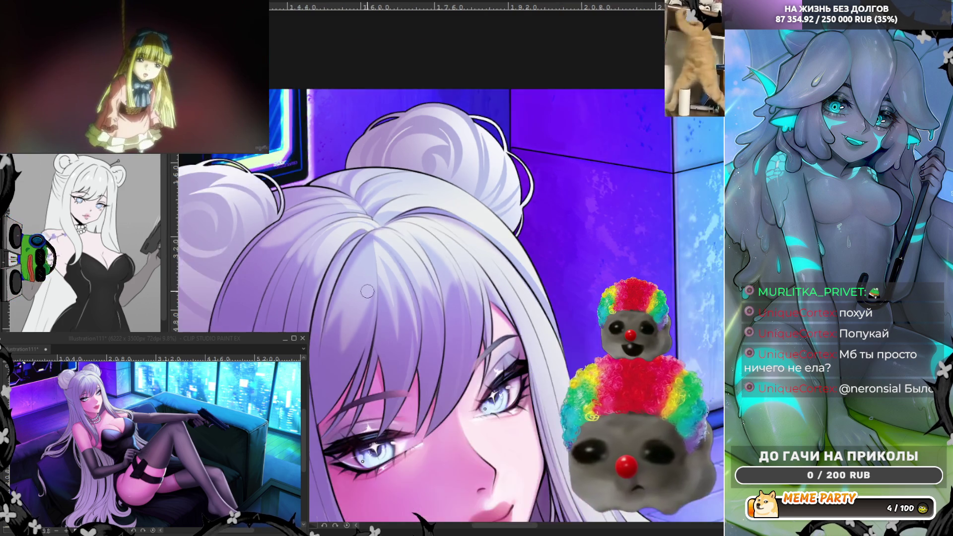
pyautogui.scroll(-2, 392, 215)
pyautogui.scroll(5, 491, 266)
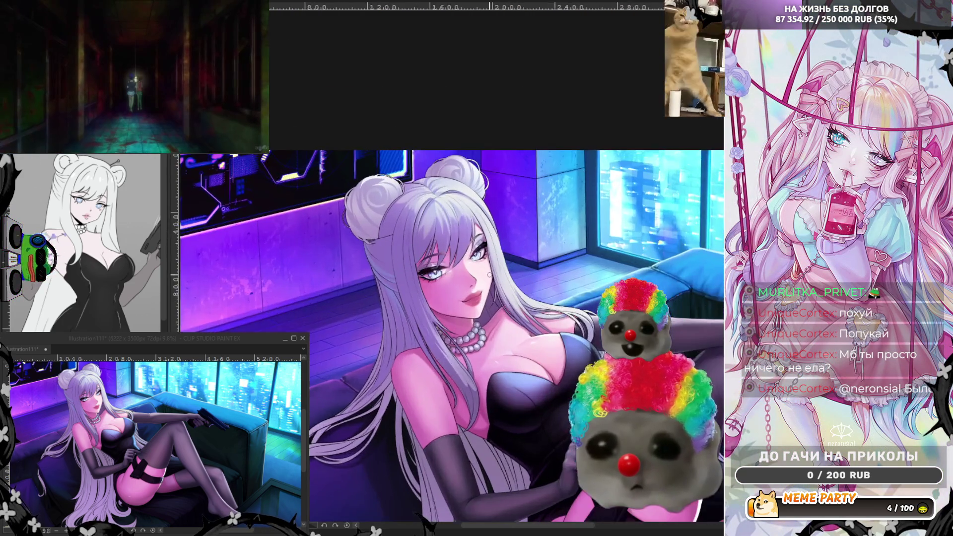
# Flip the canvas view horizontally with H and zoom onto the lavender strand over her necklace
pyautogui.scroll(3, 588, 351)
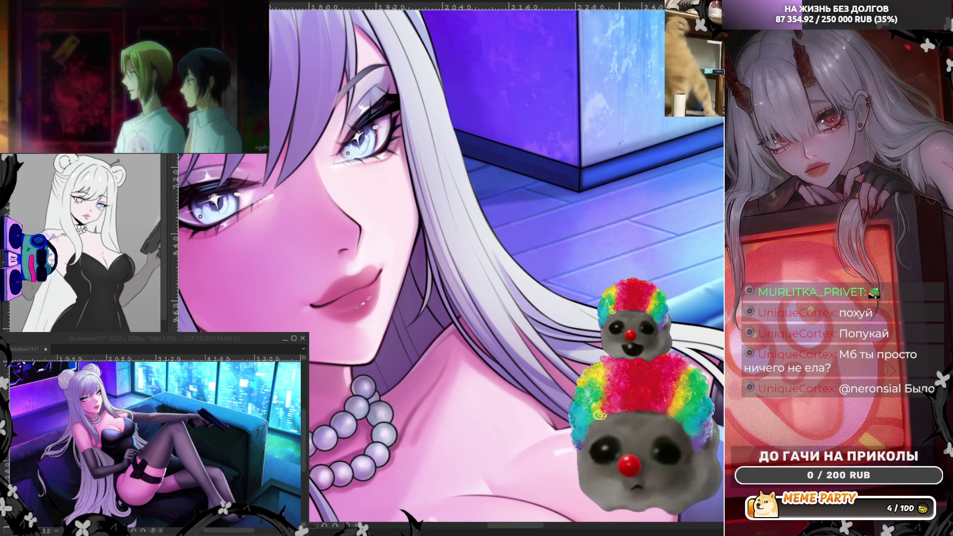
pyautogui.scroll(-2, 558, 174)
pyautogui.scroll(-2, 391, 245)
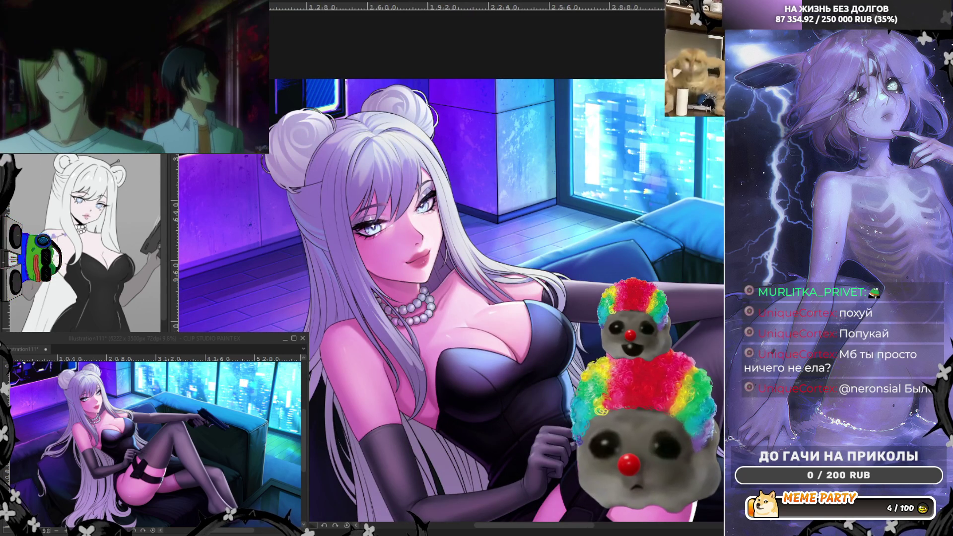
pyautogui.scroll(3, 497, 263)
pyautogui.press('h')
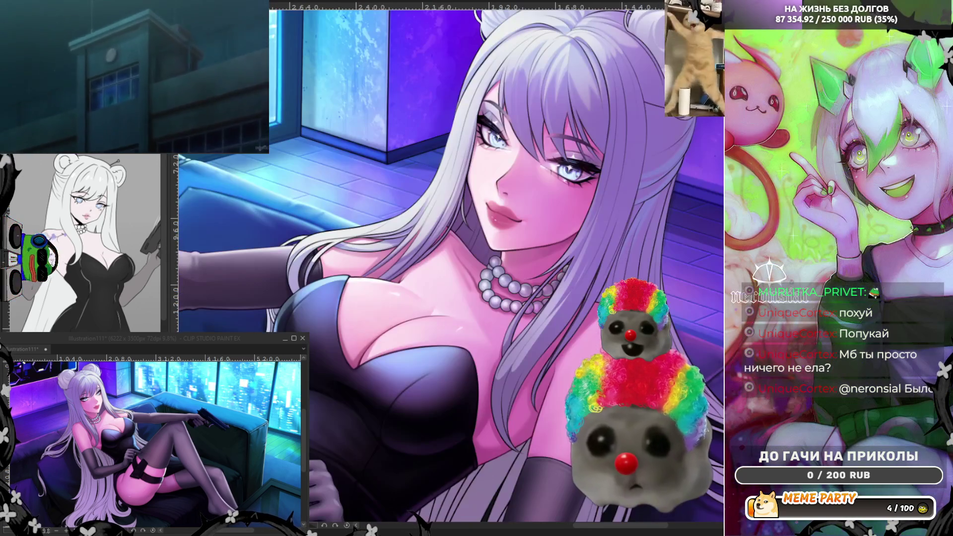
pyautogui.scroll(-2, 328, 280)
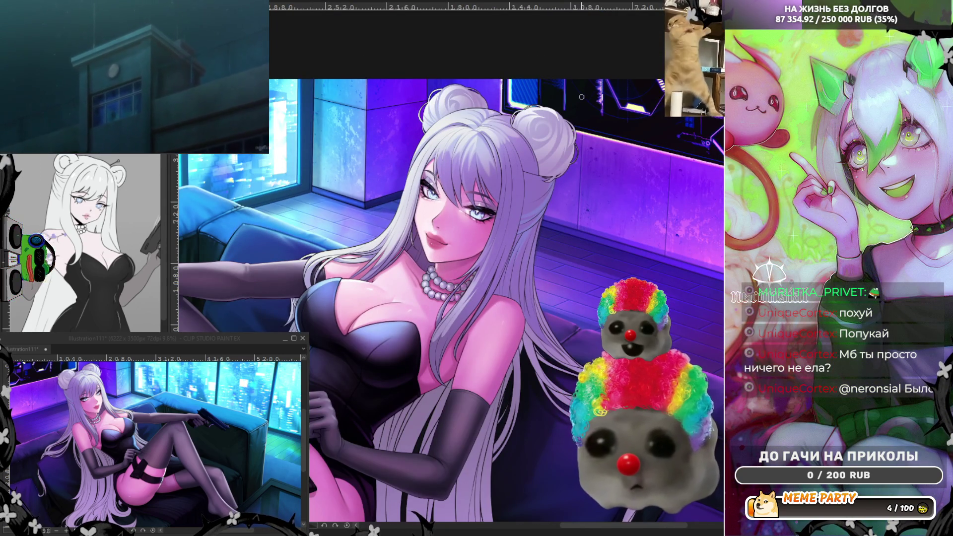
pyautogui.scroll(1, 581, 97)
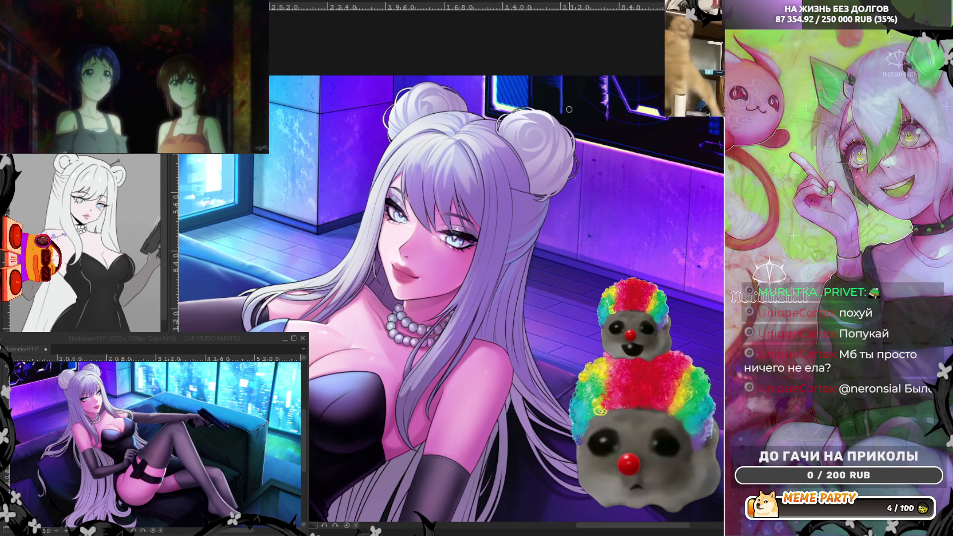
pyautogui.scroll(5, 278, 317)
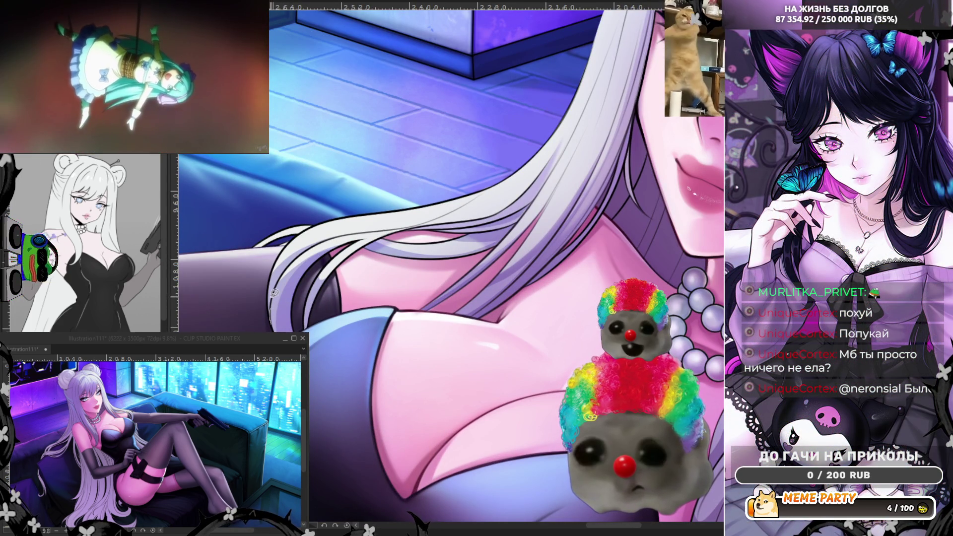
pyautogui.moveTo(272, 307); pyautogui.dragTo(293, 258)
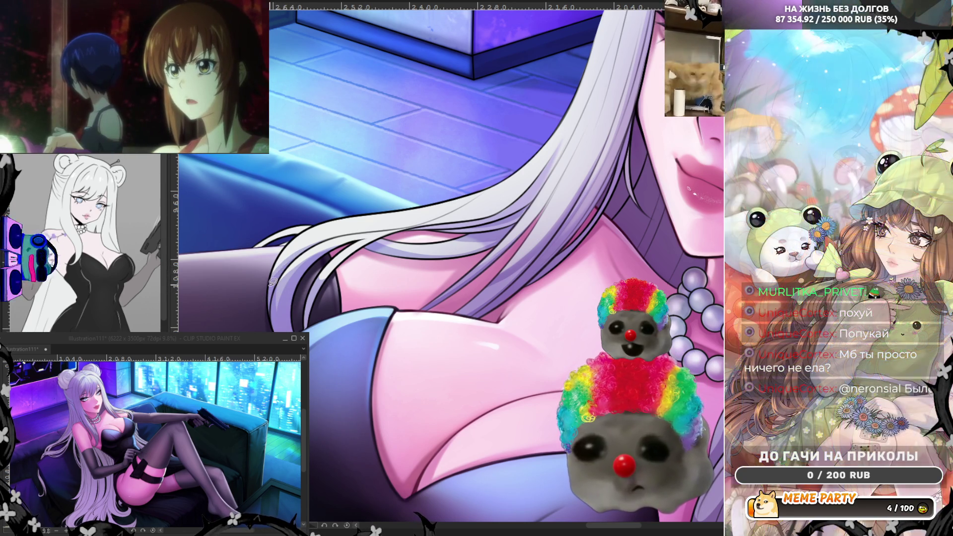
pyautogui.moveTo(286, 253)
pyautogui.mouseDown()
pyautogui.moveTo(328, 229)
pyautogui.moveTo(414, 218)
pyautogui.moveTo(489, 180)
pyautogui.moveTo(281, 274)
pyautogui.mouseUp()
pyautogui.hotkey('ctrl', 'z')
pyautogui.hotkey('ctrl', 'z')
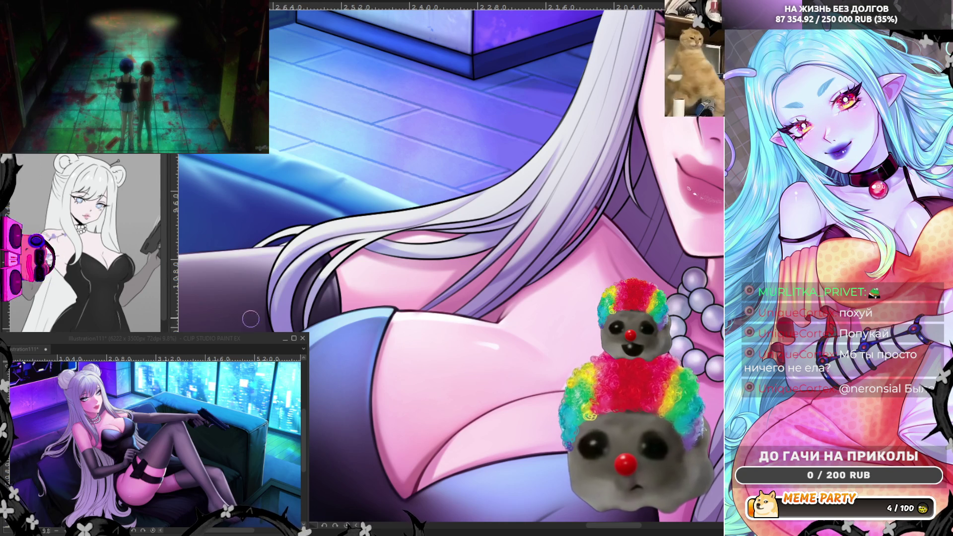
pyautogui.scroll(-3, 577, 79)
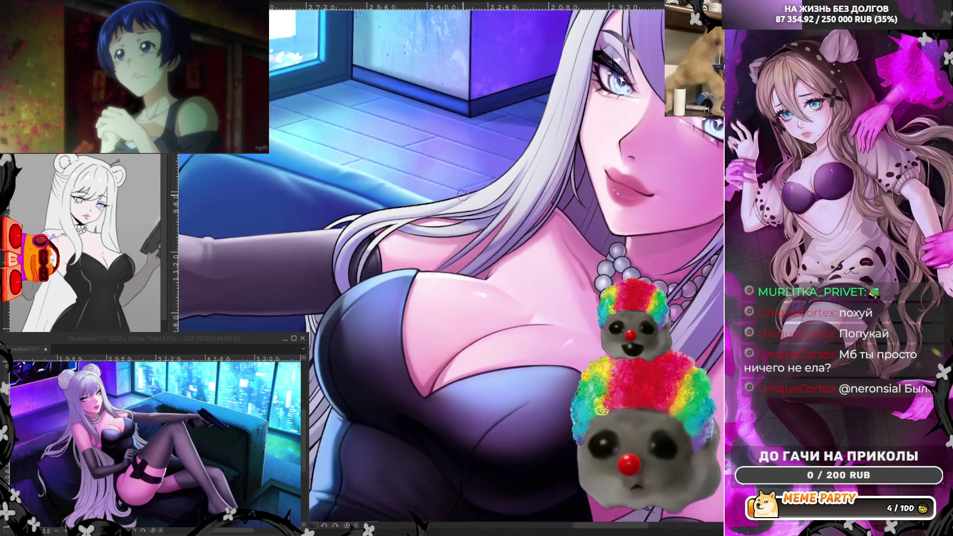
pyautogui.scroll(5, 577, 79)
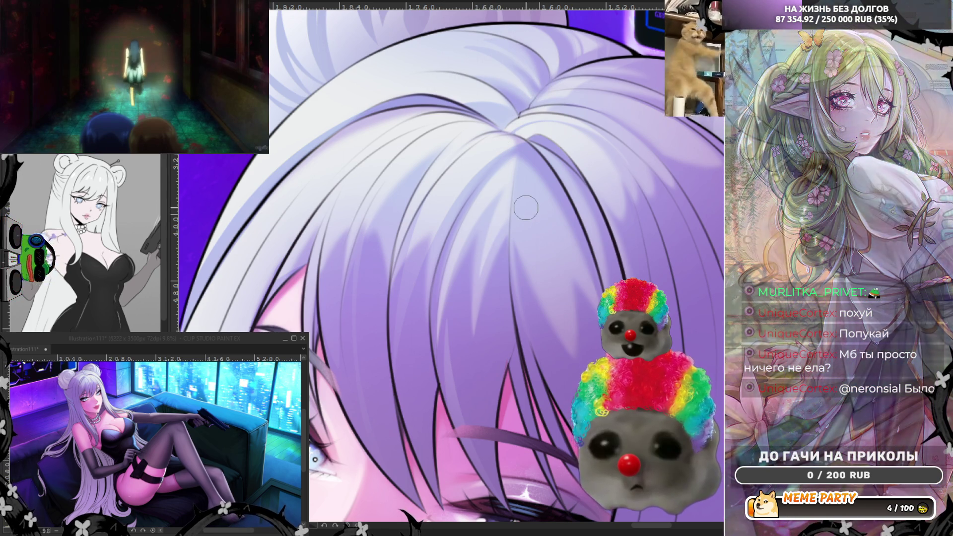
pyautogui.scroll(-3, 525, 210)
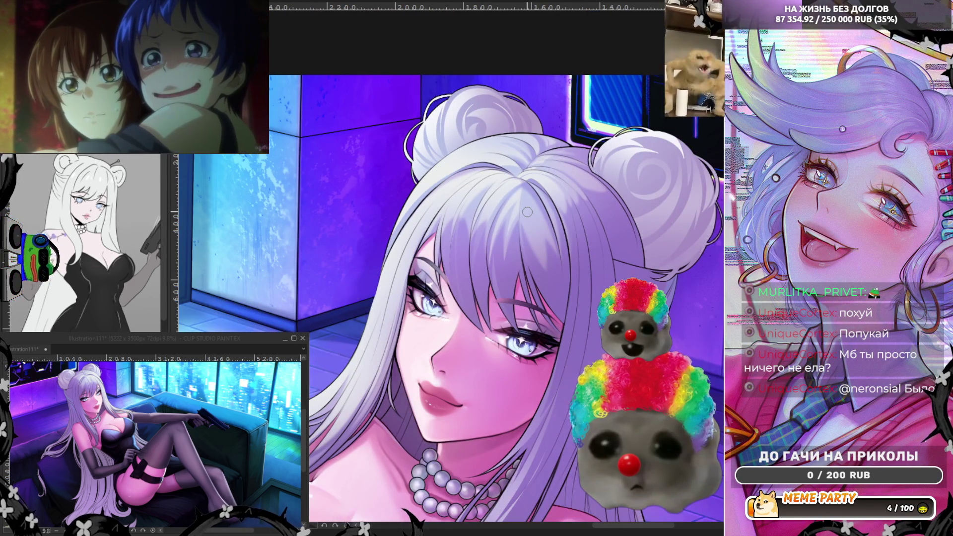
pyautogui.scroll(-1, 495, 124)
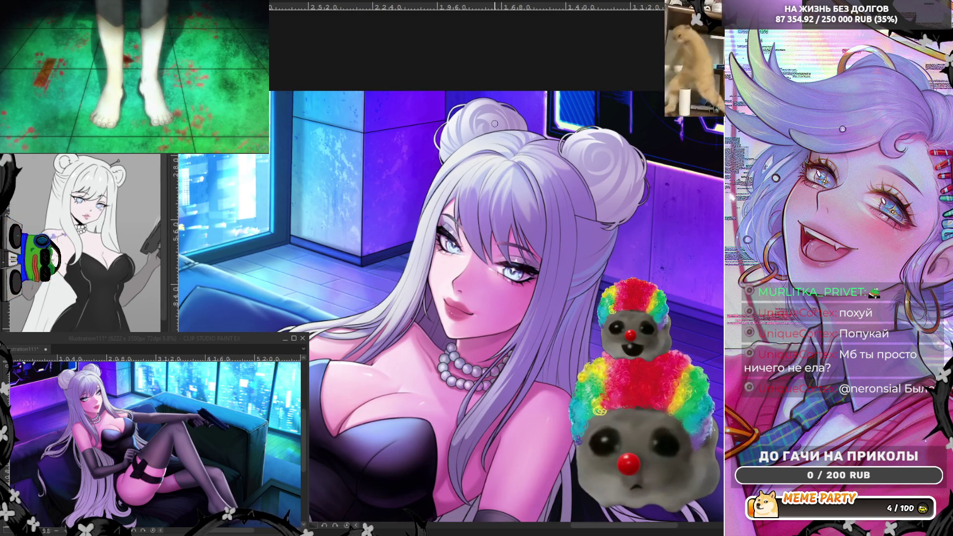
pyautogui.scroll(1, 505, 182)
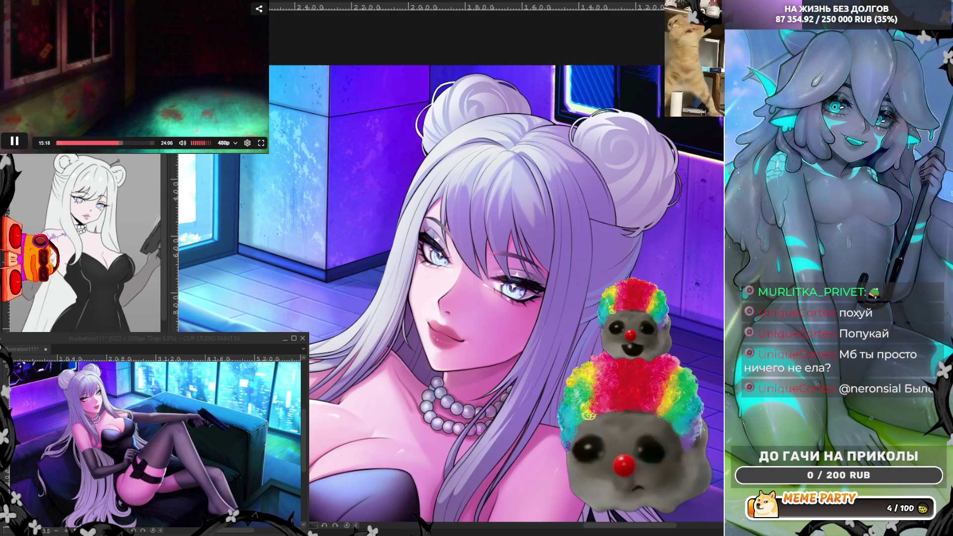
pyautogui.scroll(2, 496, 293)
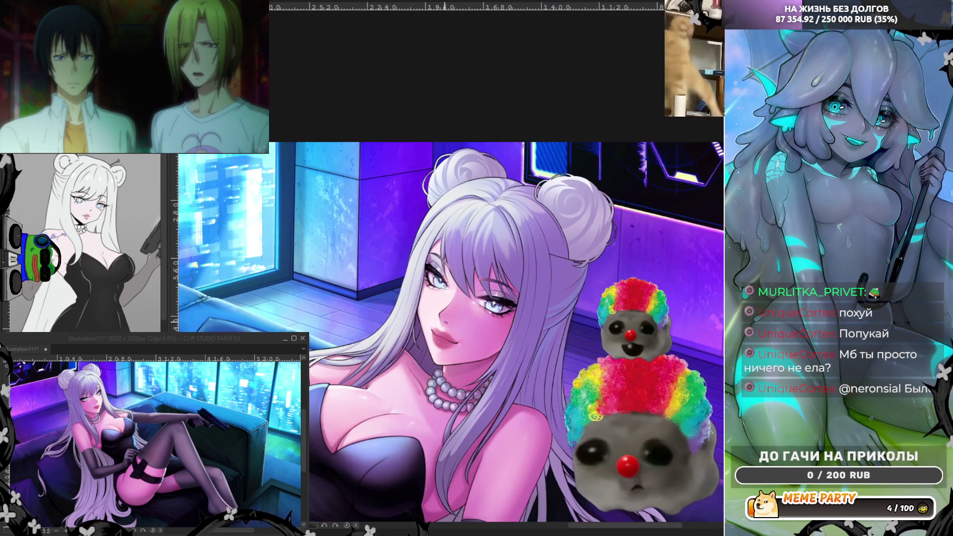
pyautogui.press('h')
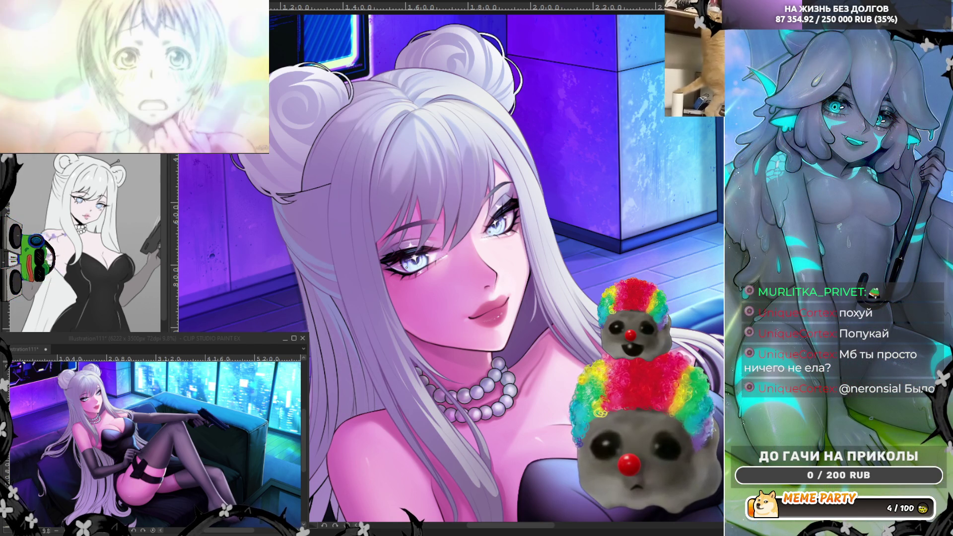
pyautogui.hotkey('ctrl', '+')
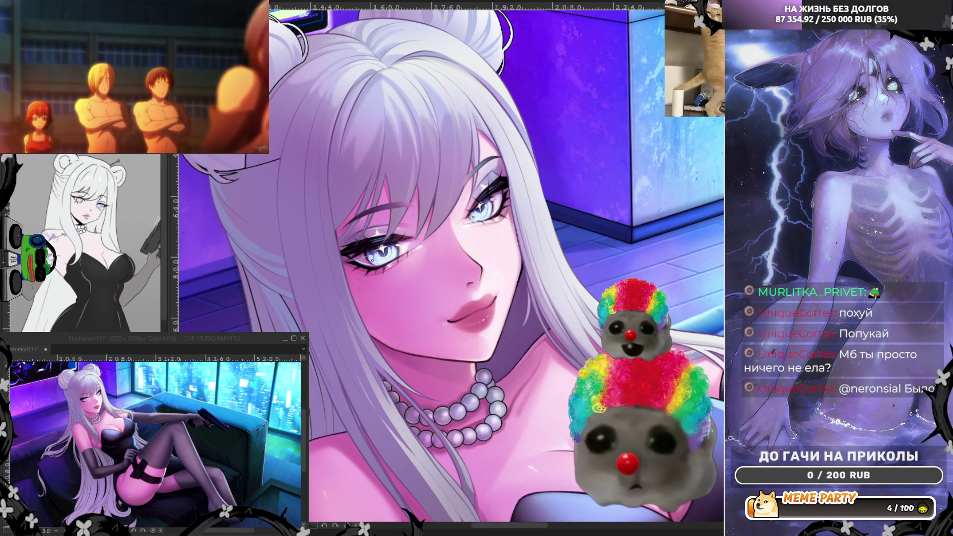
pyautogui.press('h')
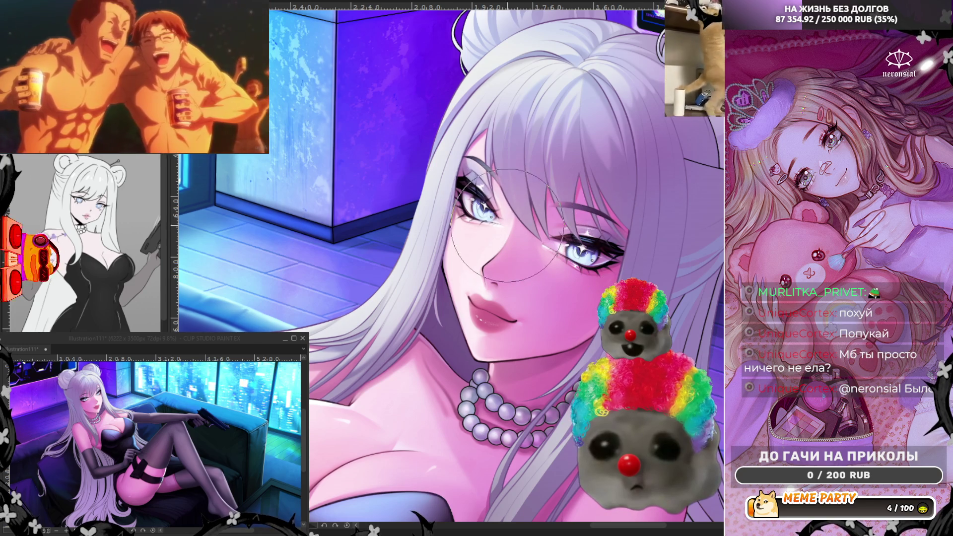
pyautogui.hotkey('ctrl', '0')
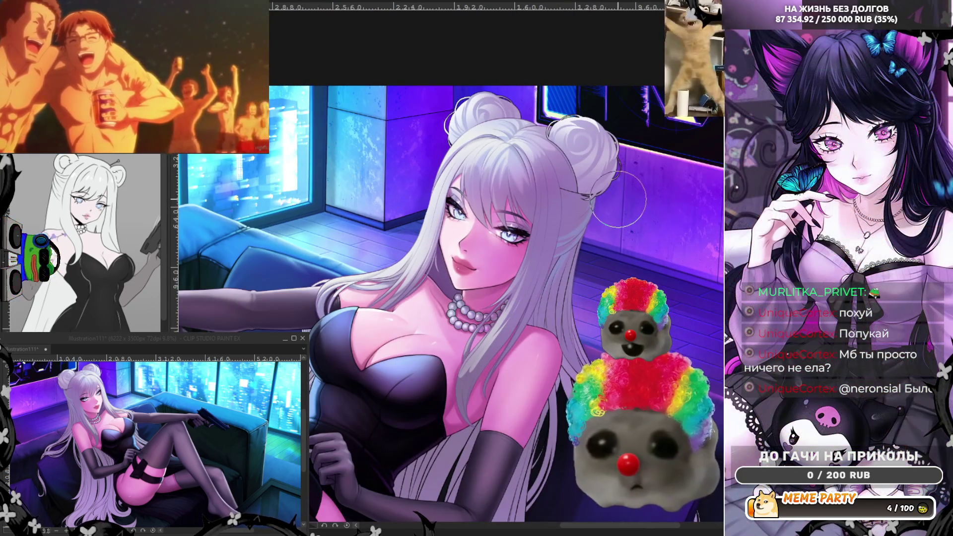
pyautogui.scroll(5, 332, 169)
pyautogui.scroll(2, 533, 278)
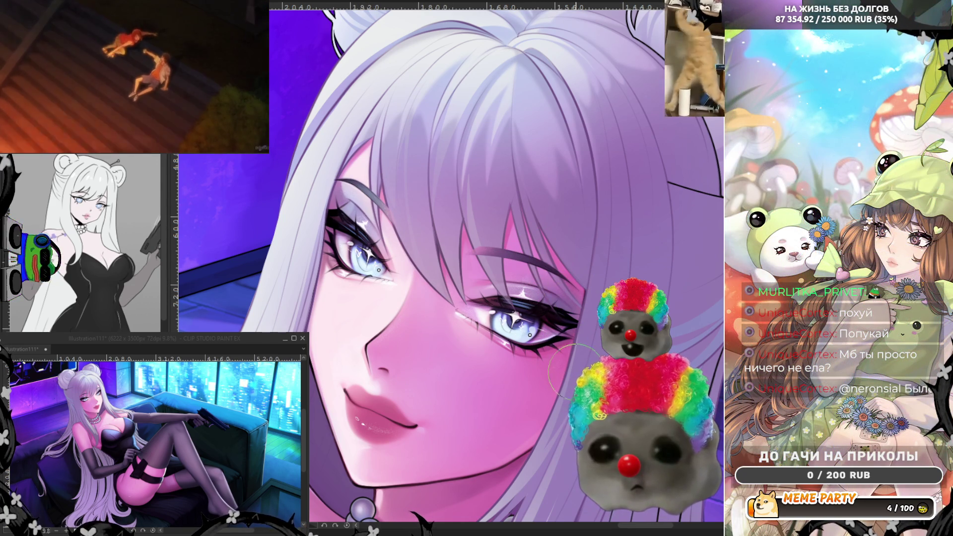
pyautogui.scroll(-3, 519, 234)
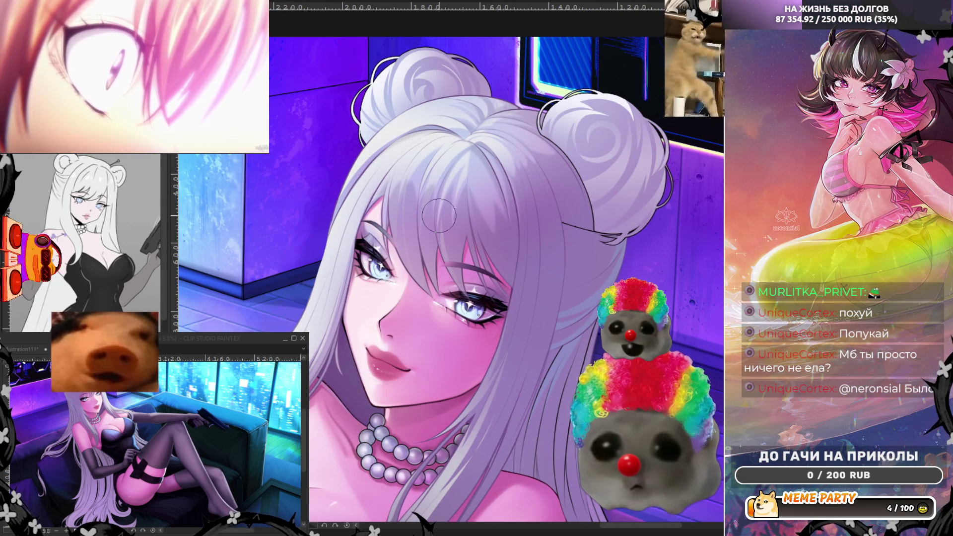
pyautogui.scroll(4, 439, 215)
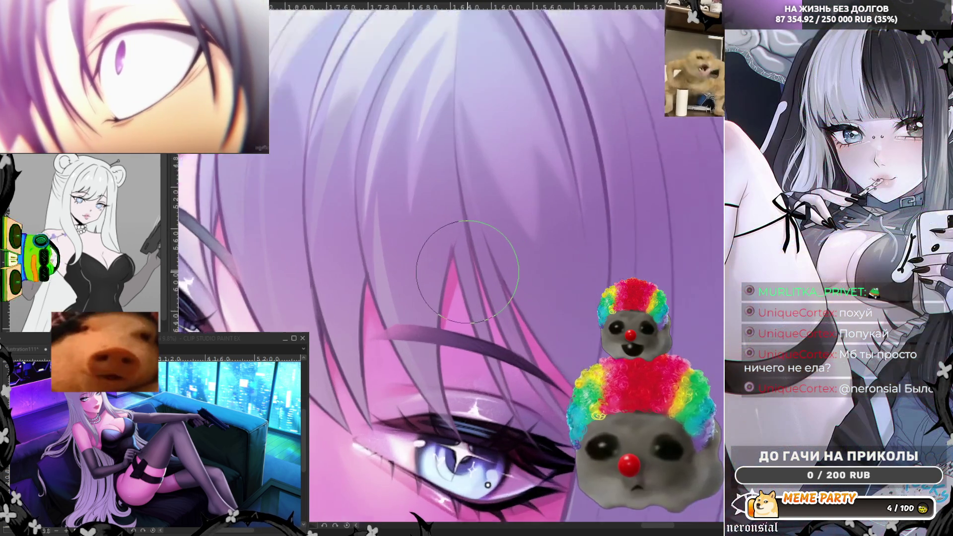
pyautogui.scroll(1, 468, 272)
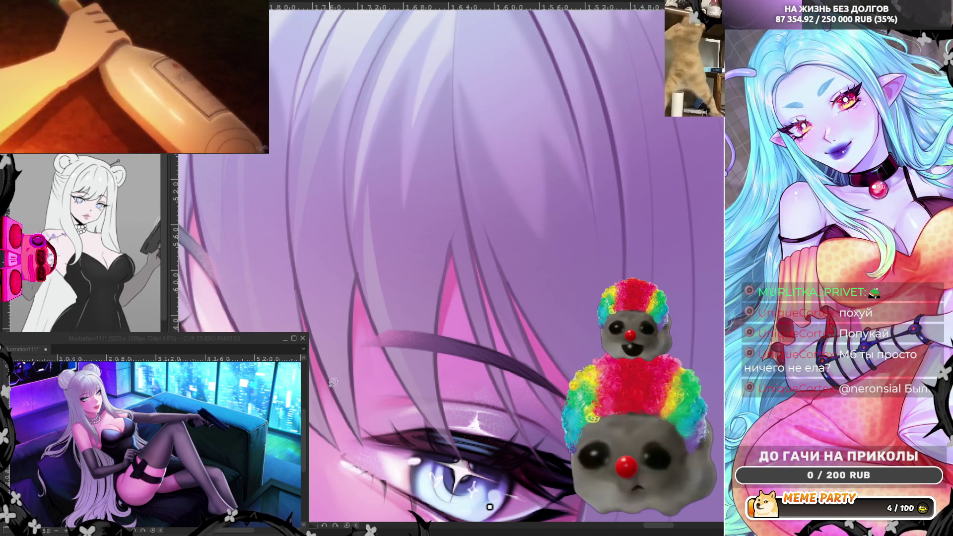
pyautogui.moveTo(440, 300); pyautogui.dragTo(453, 245)
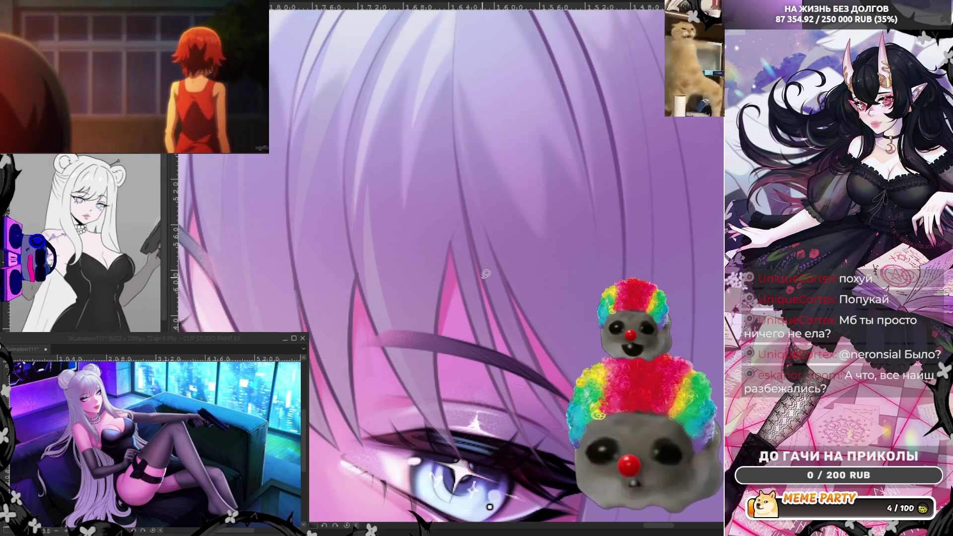
pyautogui.moveTo(468, 219); pyautogui.dragTo(516, 353)
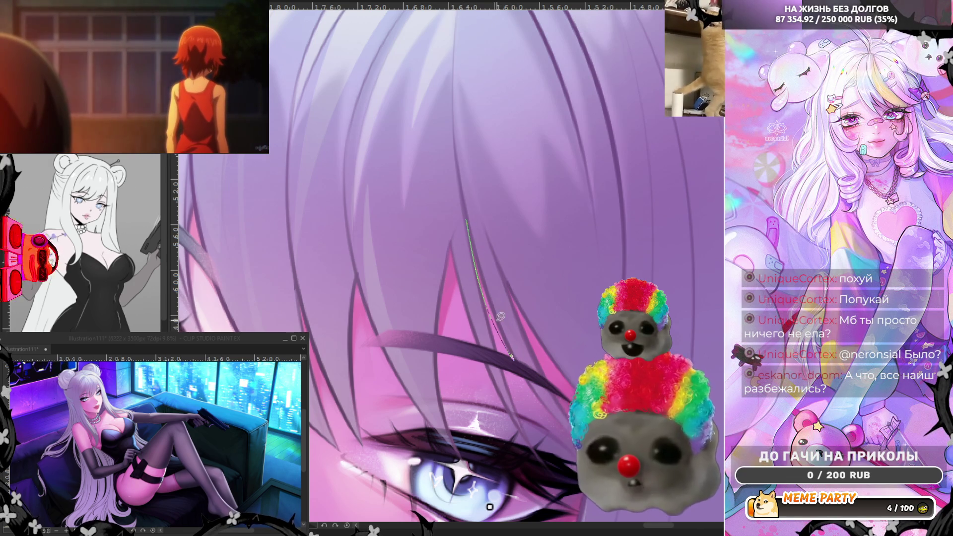
pyautogui.moveTo(471, 223); pyautogui.dragTo(473, 224)
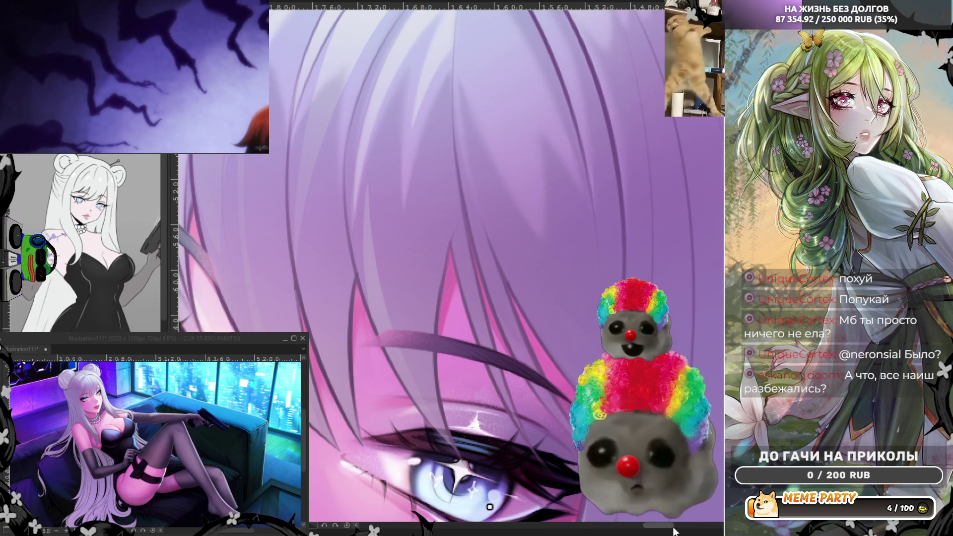
pyautogui.moveTo(490, 507)
pyautogui.mouseDown()
pyautogui.moveTo(415, 371)
pyautogui.moveTo(405, 370)
pyautogui.mouseUp()
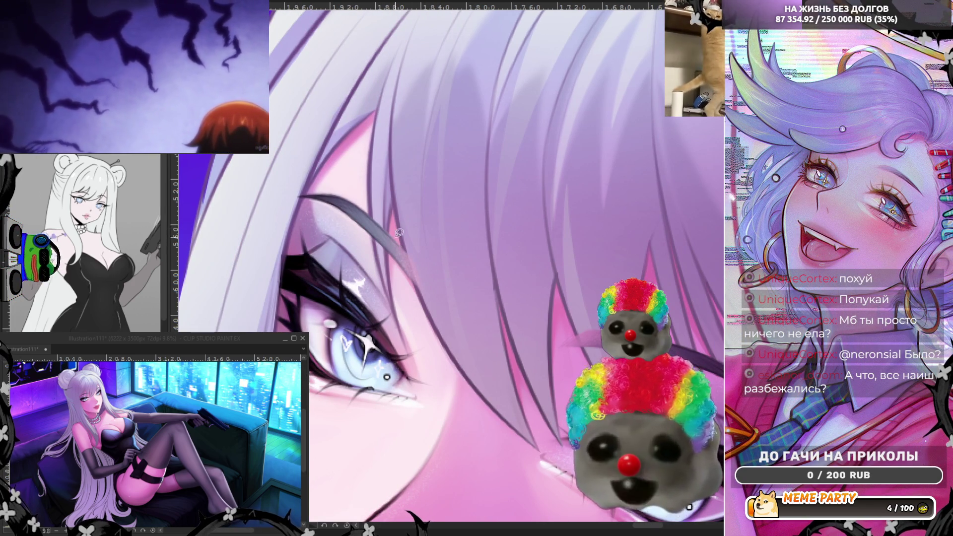
pyautogui.moveTo(390, 241)
pyautogui.mouseDown()
pyautogui.moveTo(397, 234)
pyautogui.moveTo(464, 374)
pyautogui.mouseUp()
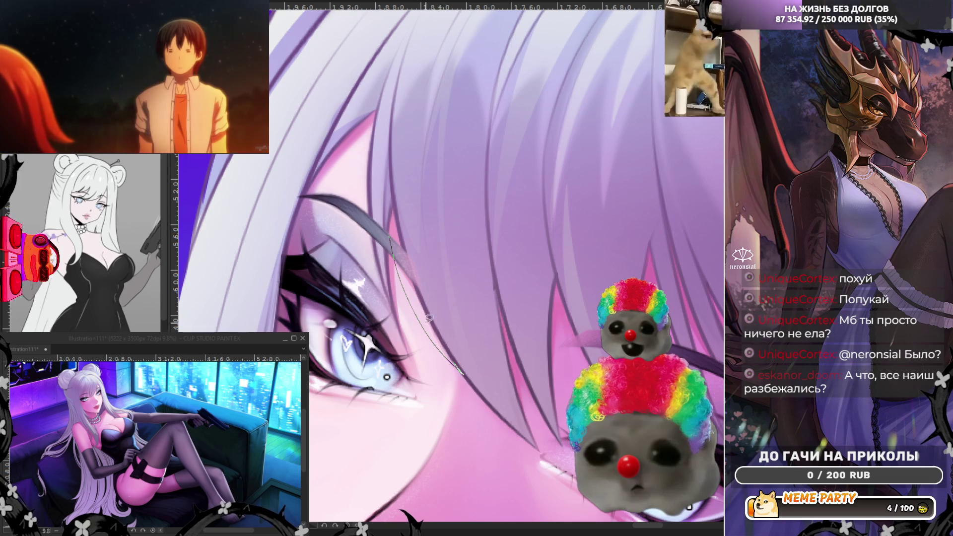
pyautogui.hotkey('ctrl', 'z')
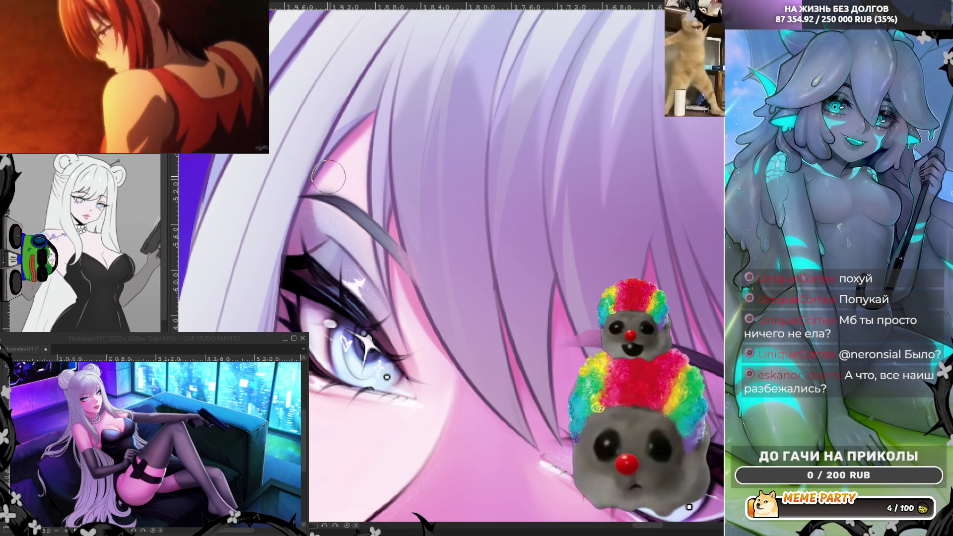
pyautogui.scroll(-4, 345, 165)
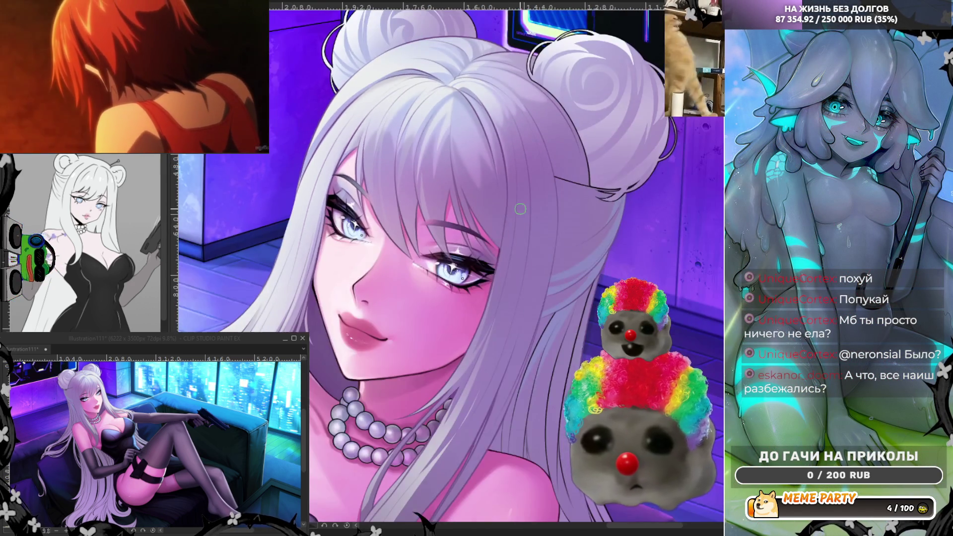
pyautogui.scroll(4, 421, 193)
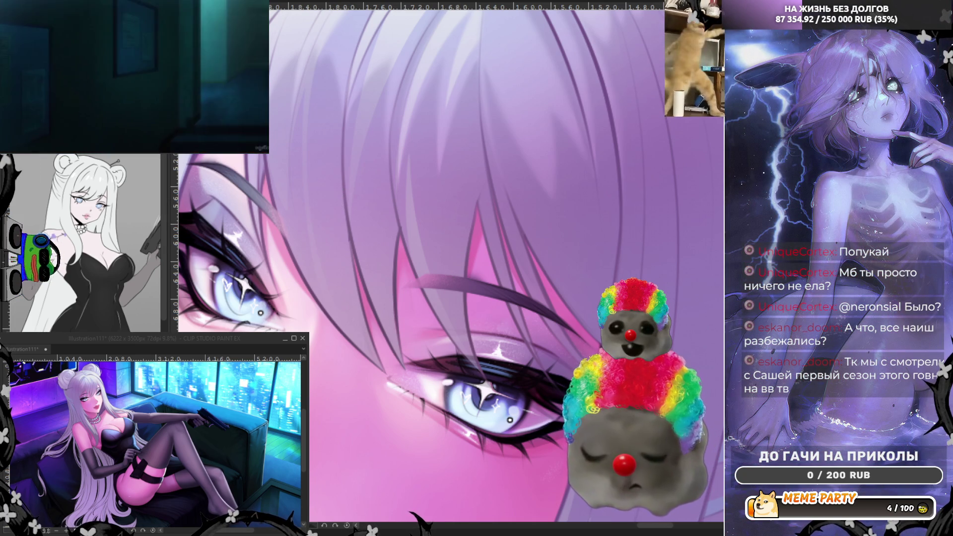
pyautogui.moveTo(402, 341); pyautogui.dragTo(403, 258)
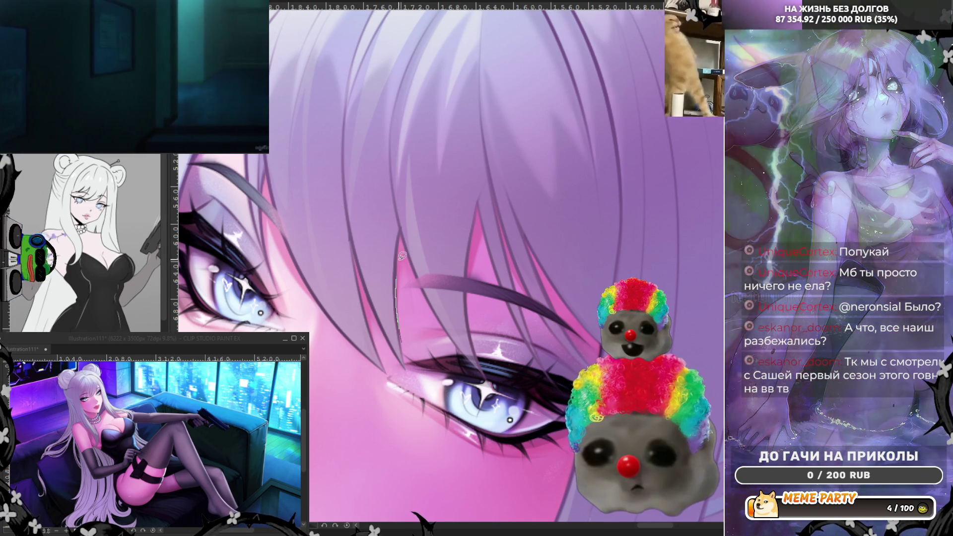
pyautogui.moveTo(401, 314); pyautogui.dragTo(405, 248)
pyautogui.hotkey('ctrl', 'z')
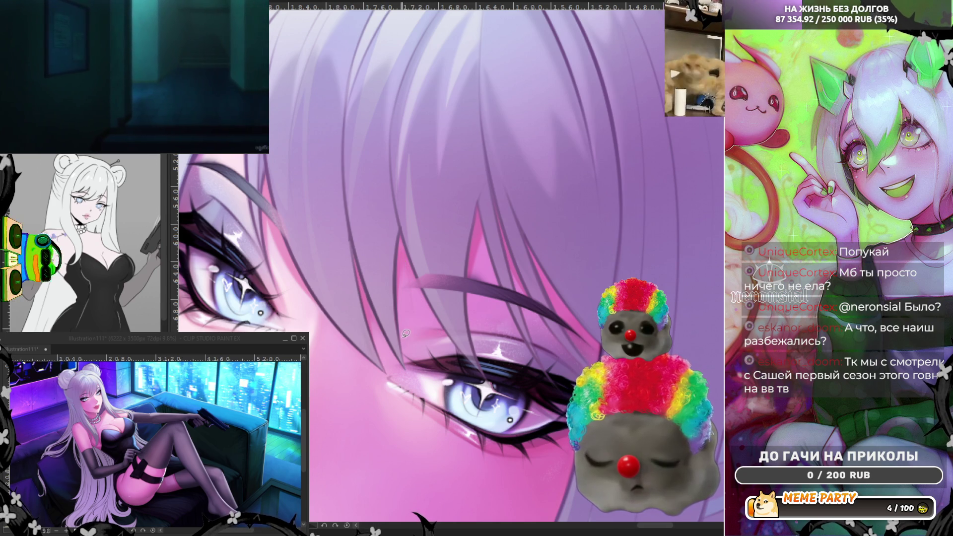
pyautogui.moveTo(401, 294)
pyautogui.mouseDown()
pyautogui.moveTo(405, 265)
pyautogui.moveTo(431, 314)
pyautogui.mouseUp()
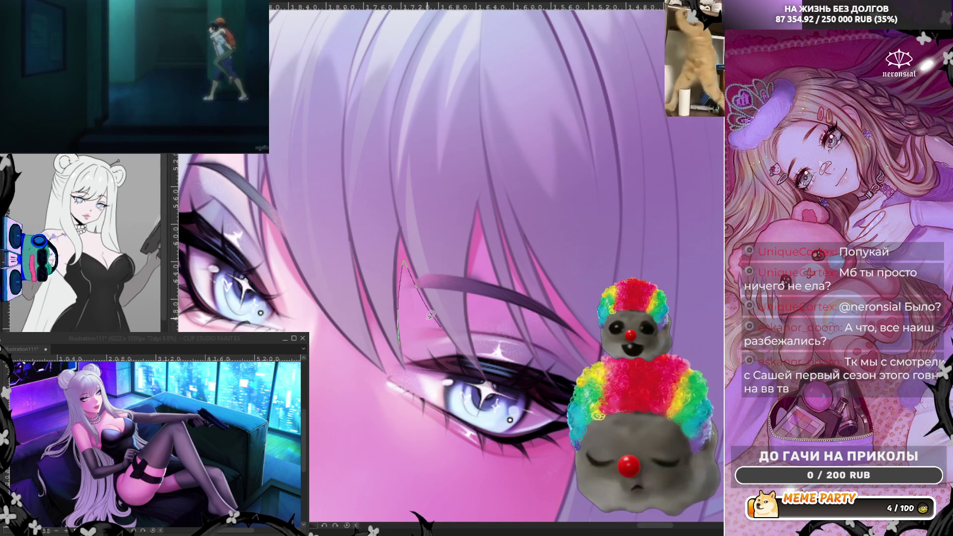
pyautogui.hotkey('ctrl', 'z')
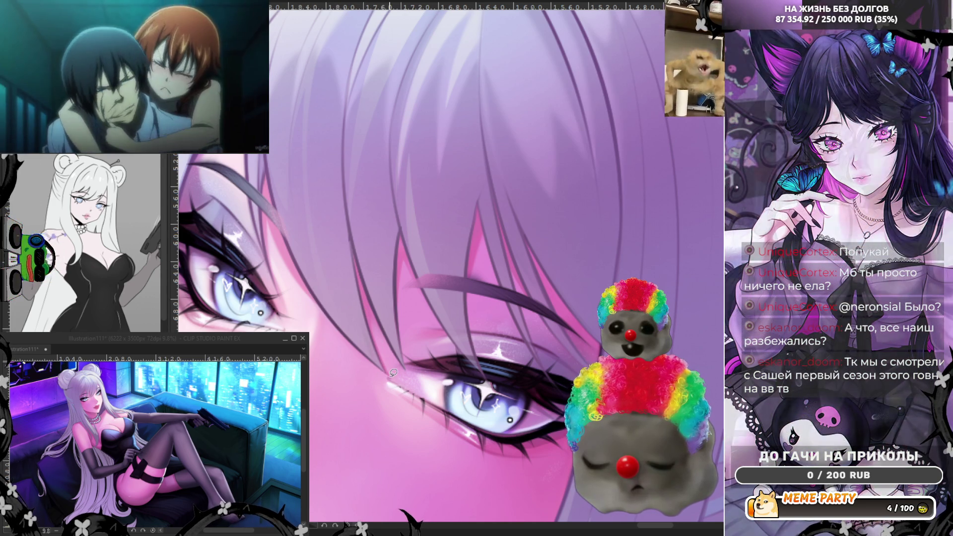
pyautogui.moveTo(388, 375); pyautogui.dragTo(373, 322)
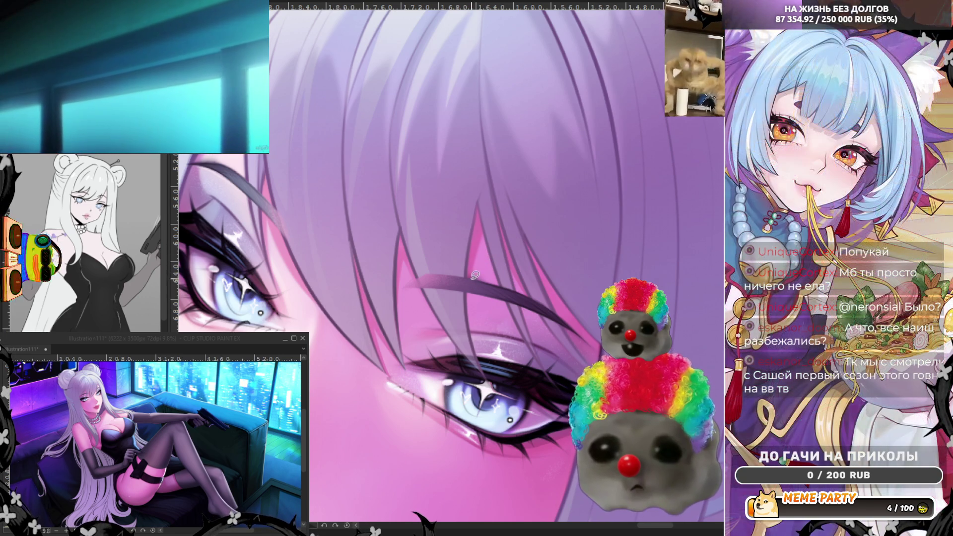
pyautogui.hotkey('ctrl', 'z')
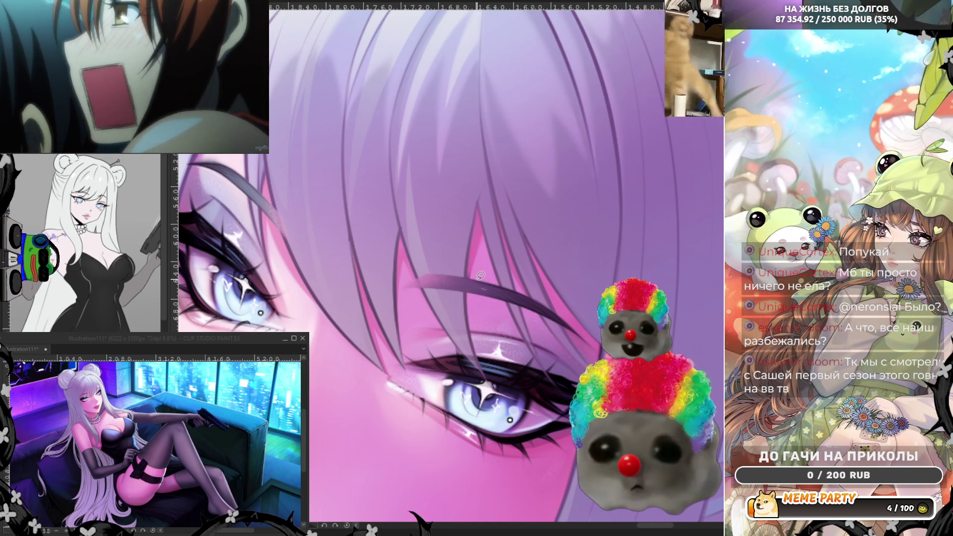
pyautogui.hotkey('ctrl', 'z')
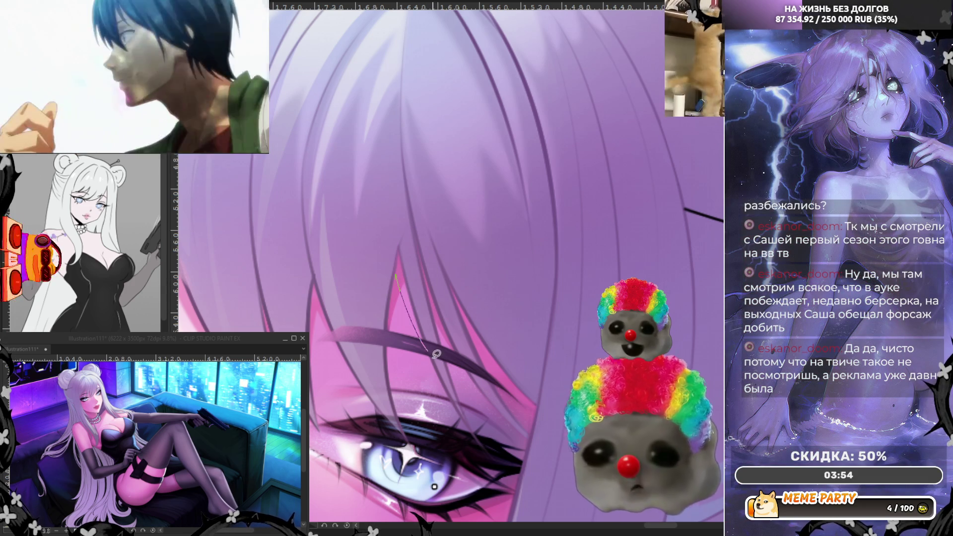
# Draw a thin dark strand from the fringe down toward the eyebrow, then zoom out to check the face
pyautogui.moveTo(404, 282); pyautogui.dragTo(433, 348)
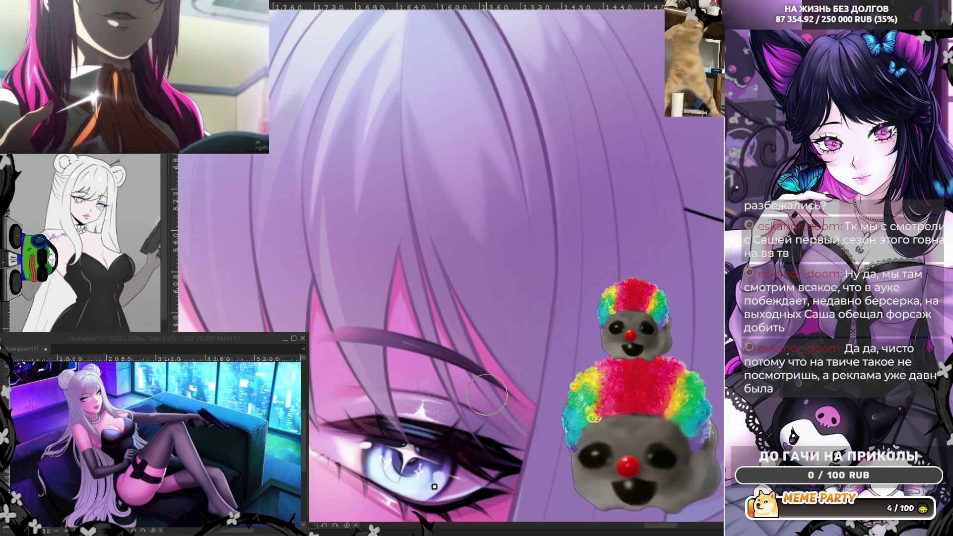
pyautogui.scroll(-3, 486, 394)
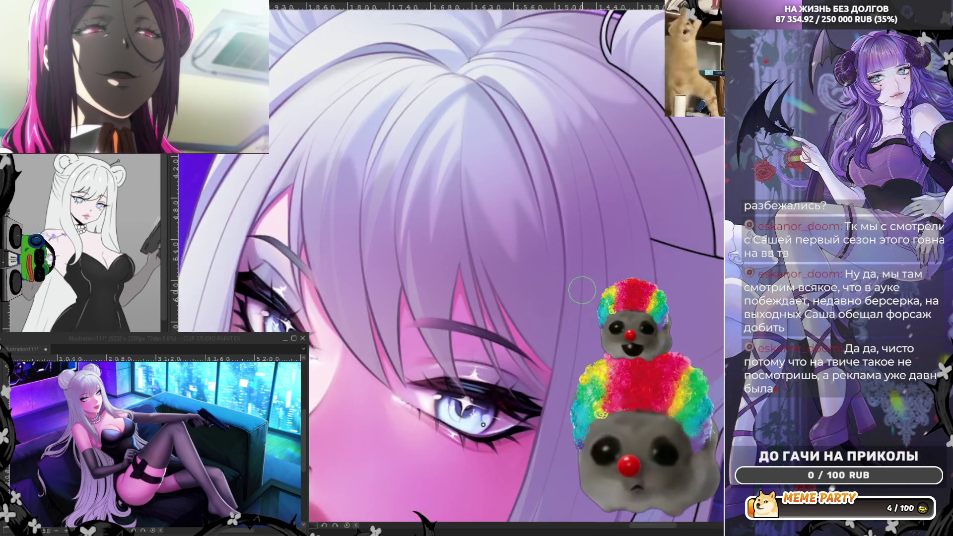
pyautogui.scroll(-2, 583, 290)
pyautogui.scroll(-1, 464, 281)
# Zoom in on the crown part where the fine lilac strands fan out
pyautogui.scroll(5, 382, 283)
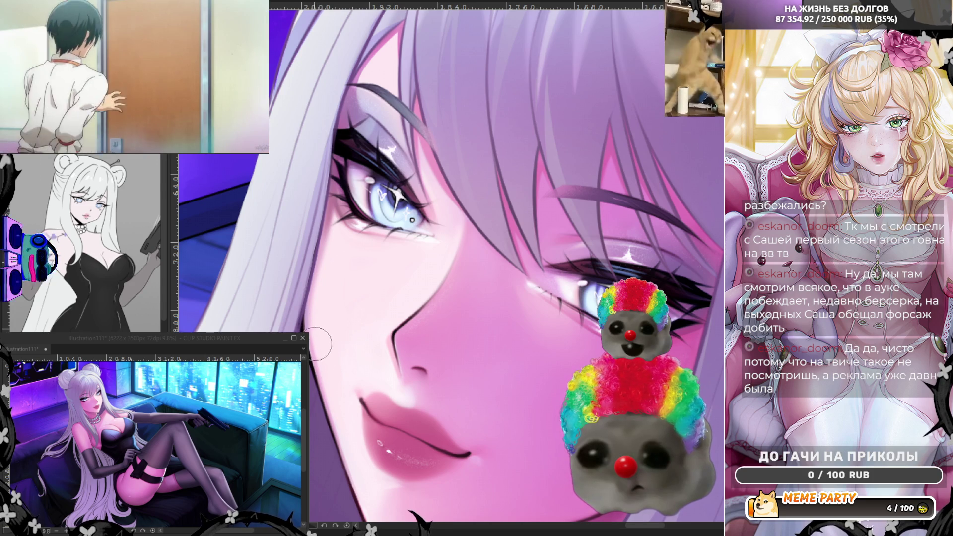
pyautogui.scroll(-4, 357, 386)
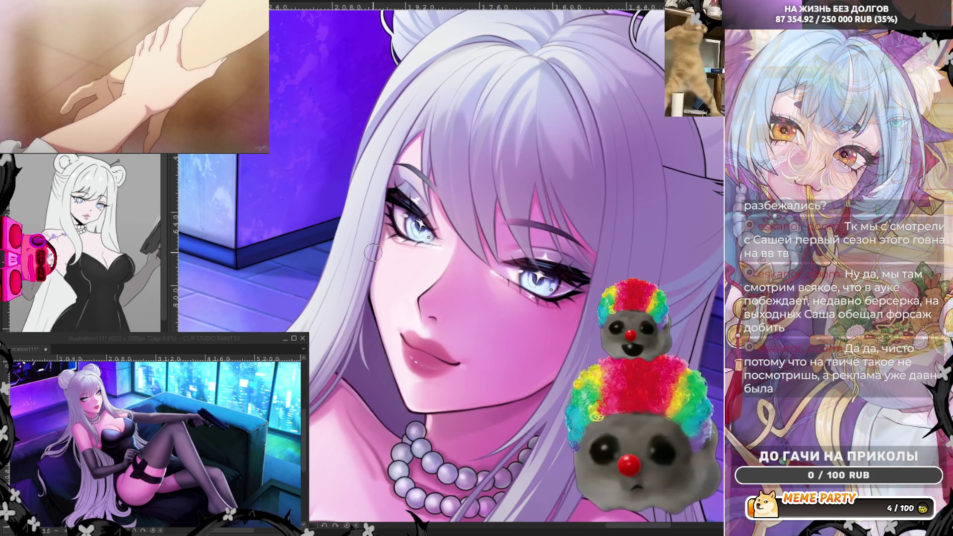
pyautogui.scroll(4, 506, 118)
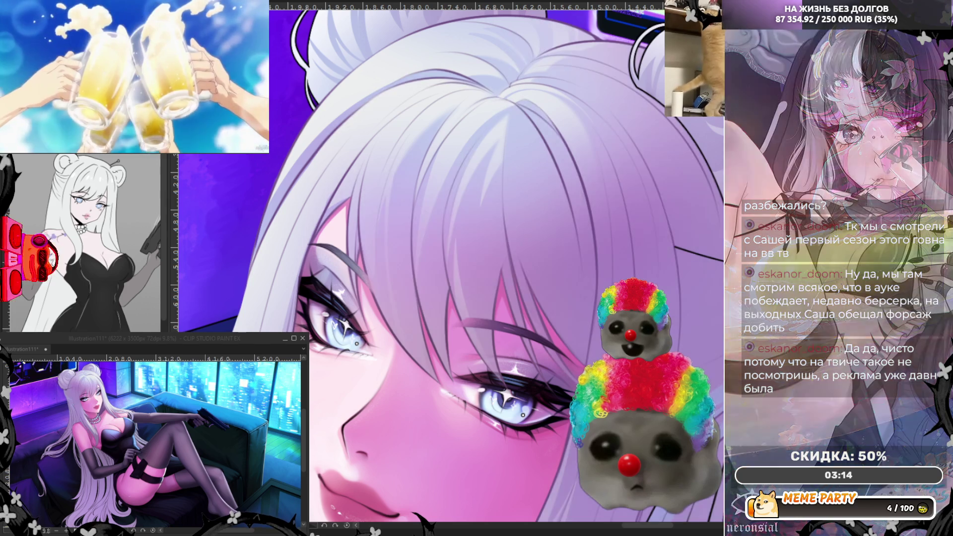
pyautogui.scroll(3, 359, 116)
pyautogui.scroll(2, 358, 117)
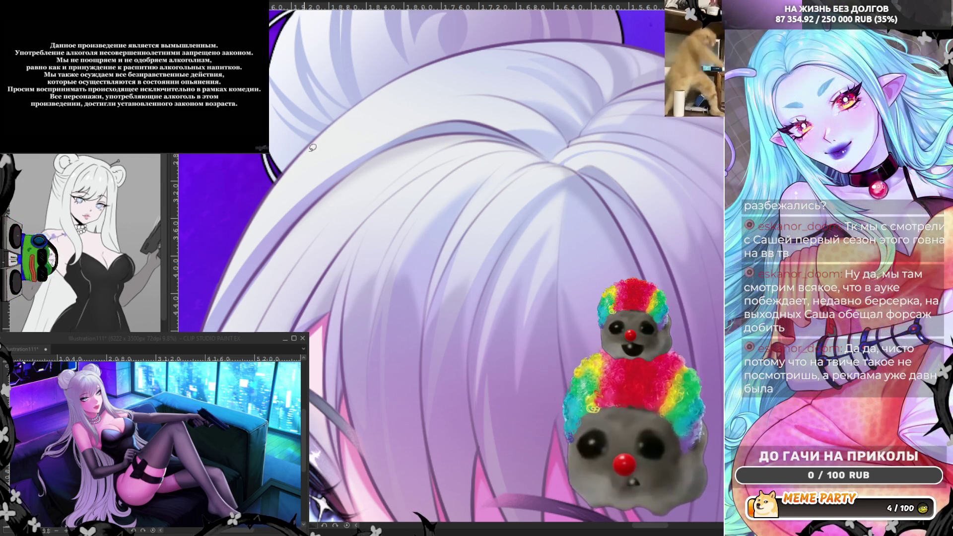
pyautogui.moveTo(280, 251)
pyautogui.mouseDown()
pyautogui.moveTo(333, 197)
pyautogui.moveTo(449, 133)
pyautogui.moveTo(496, 136)
pyautogui.mouseUp()
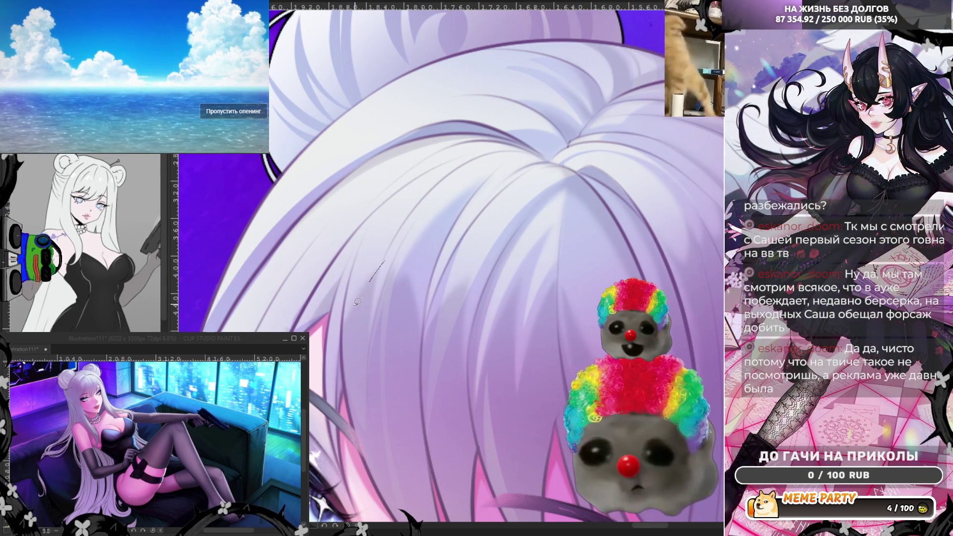
pyautogui.hotkey('ctrl', 'z')
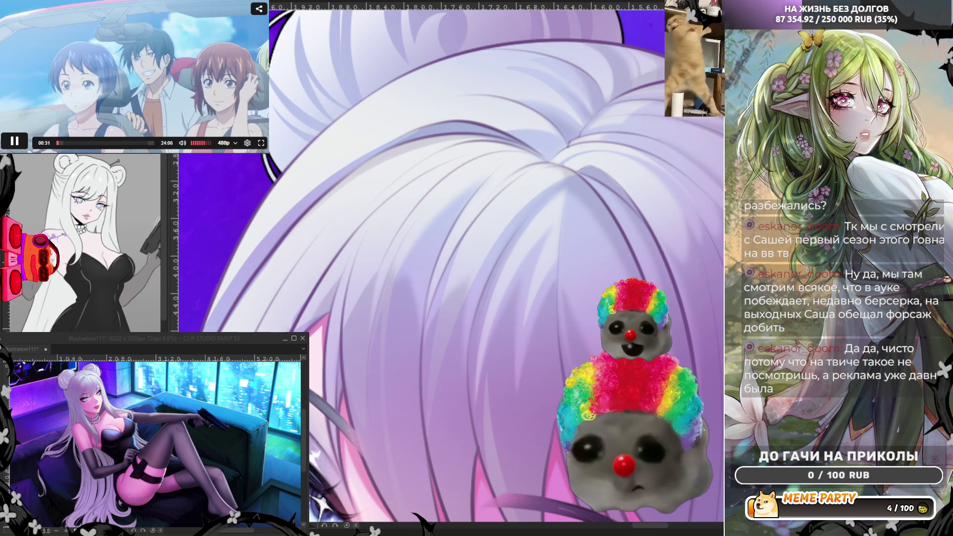
pyautogui.click(253, 118)
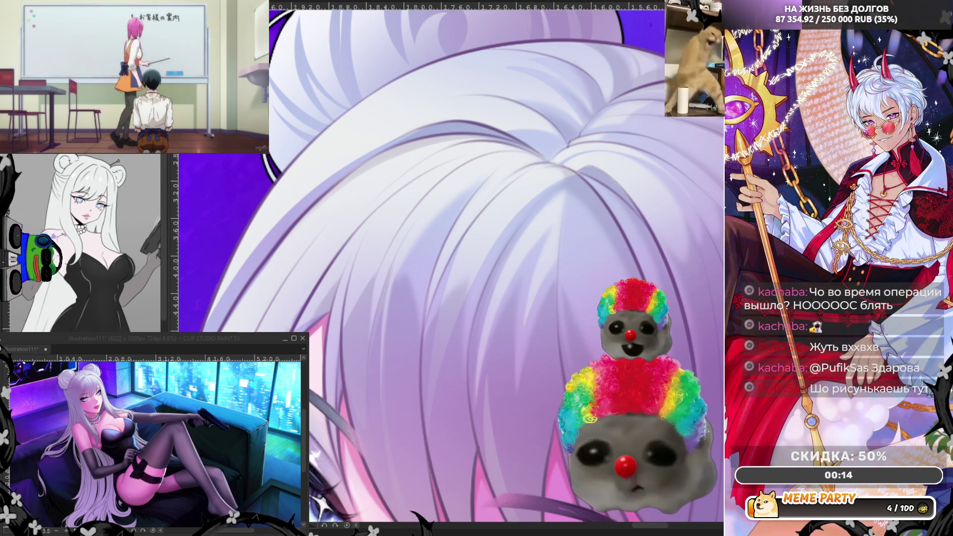
# Zoom the canvas in on the girl's face and twin hair buns
pyautogui.scroll(-3, 667, 232)
pyautogui.scroll(-5, 666, 232)
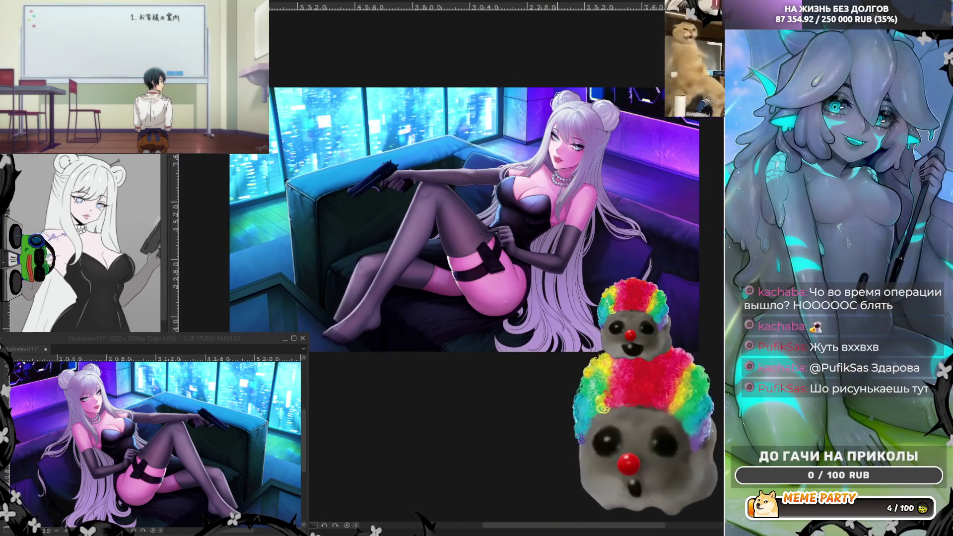
pyautogui.scroll(-1, 546, 204)
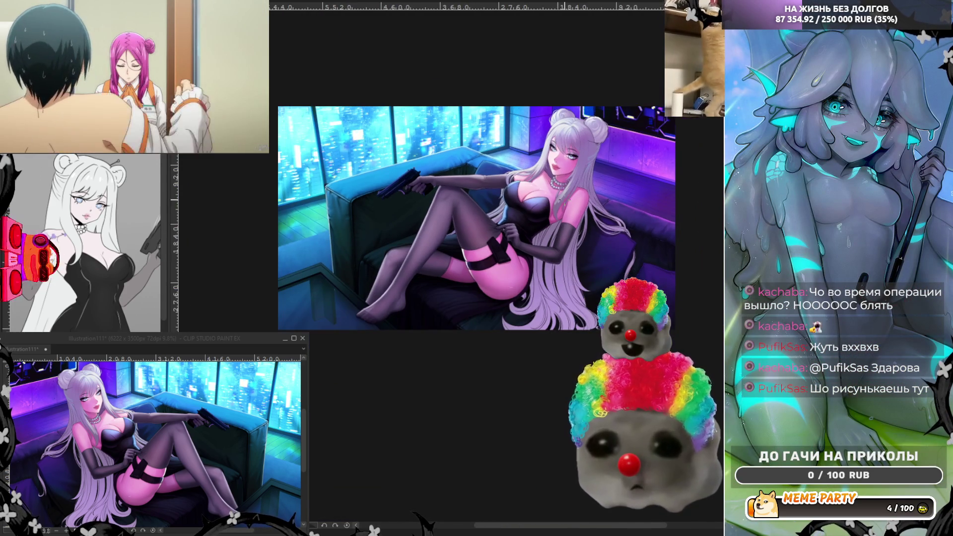
pyautogui.scroll(2, 549, 144)
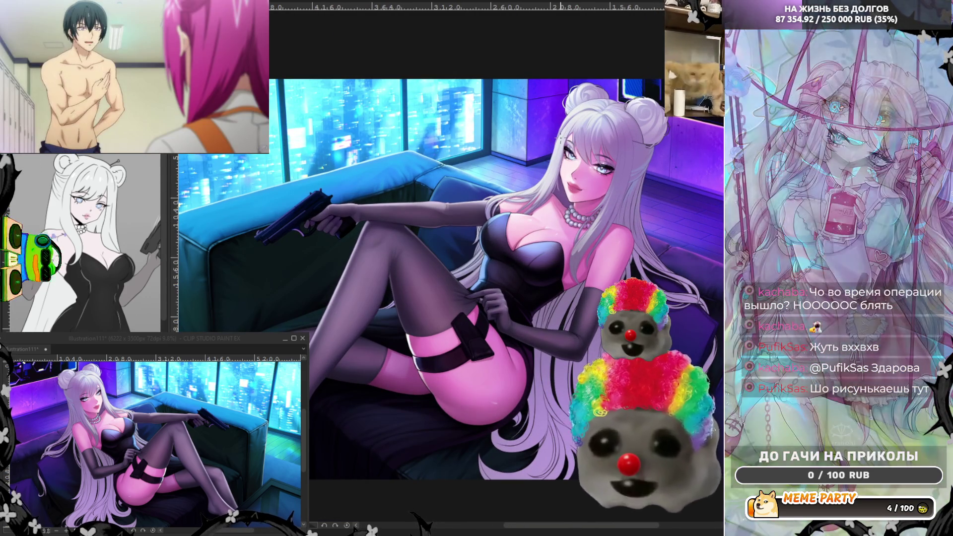
pyautogui.scroll(-2, 405, 238)
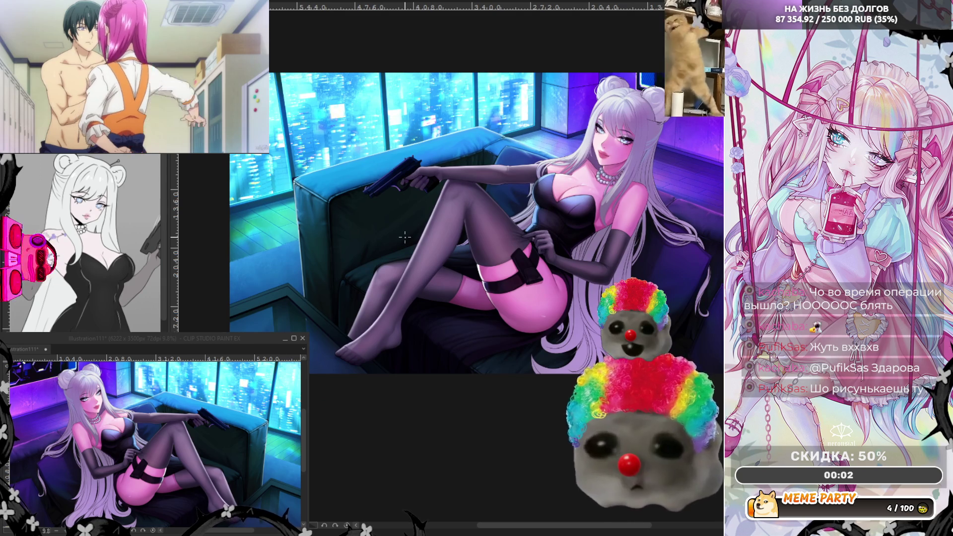
pyautogui.scroll(-1, 405, 237)
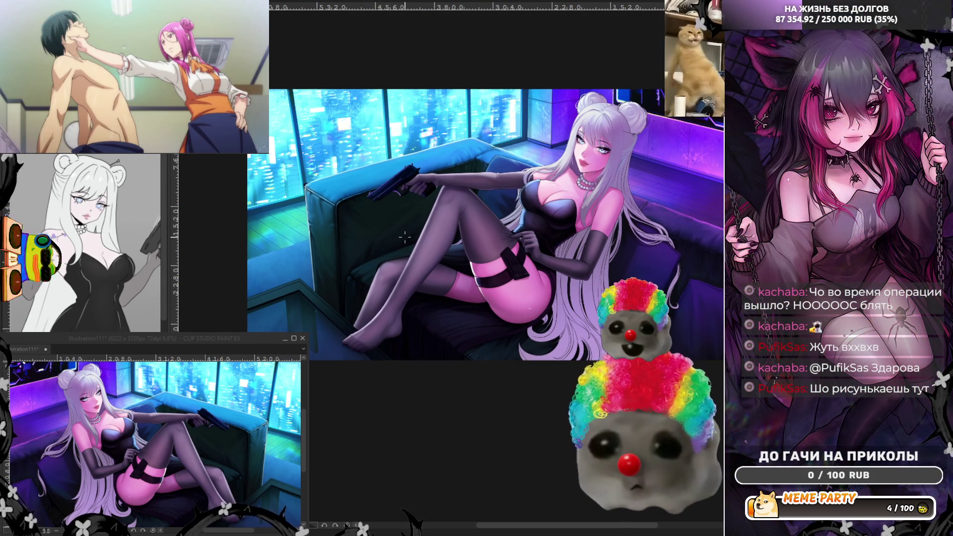
pyautogui.scroll(5, 497, 224)
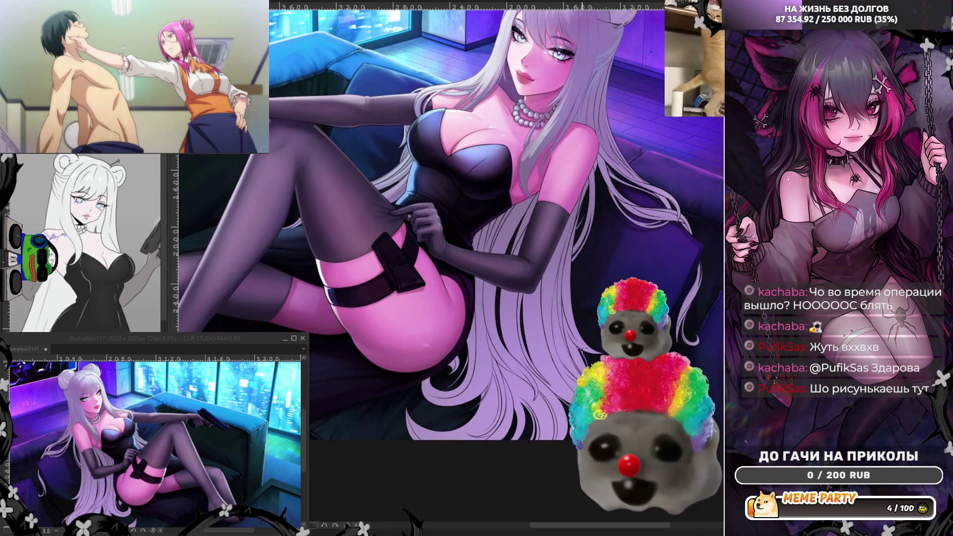
pyautogui.scroll(-3, 579, 321)
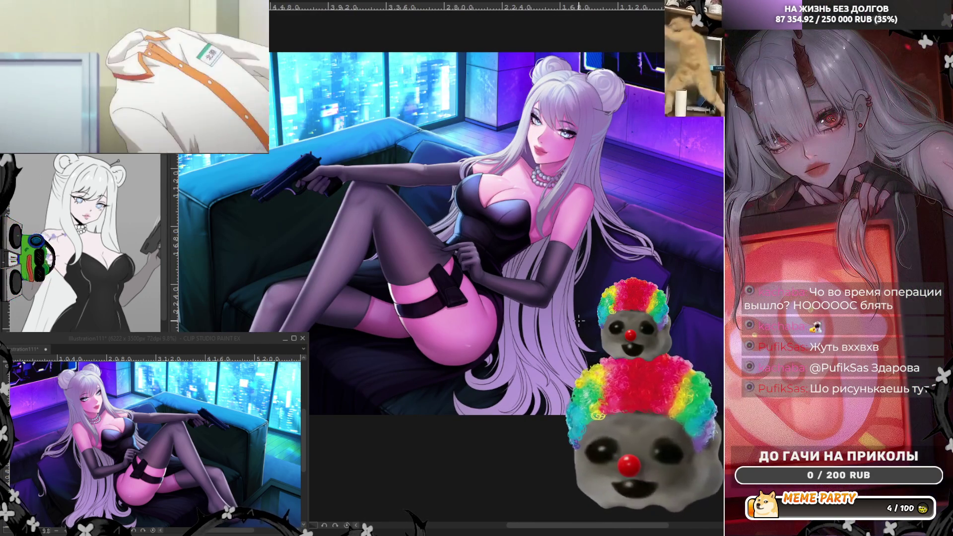
pyautogui.scroll(3, 615, 88)
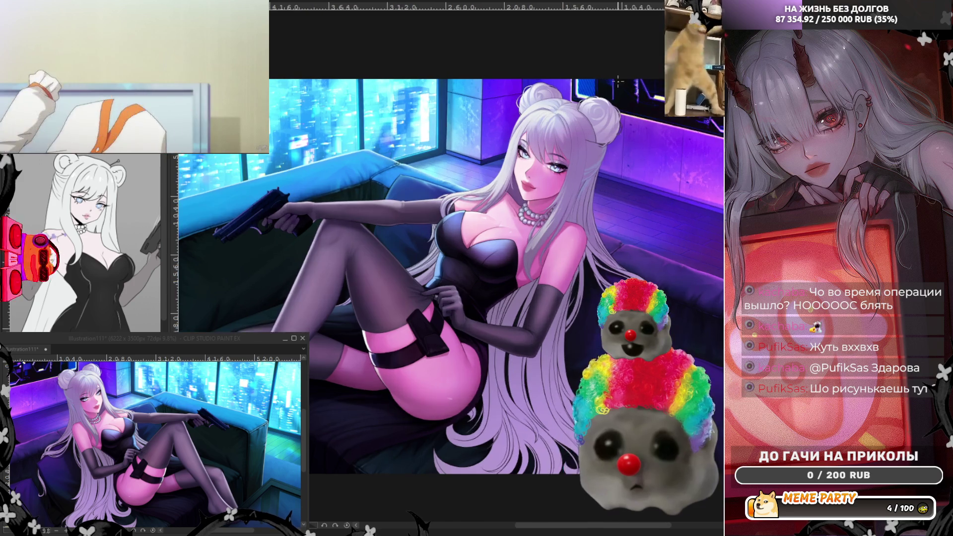
pyautogui.scroll(1, 615, 87)
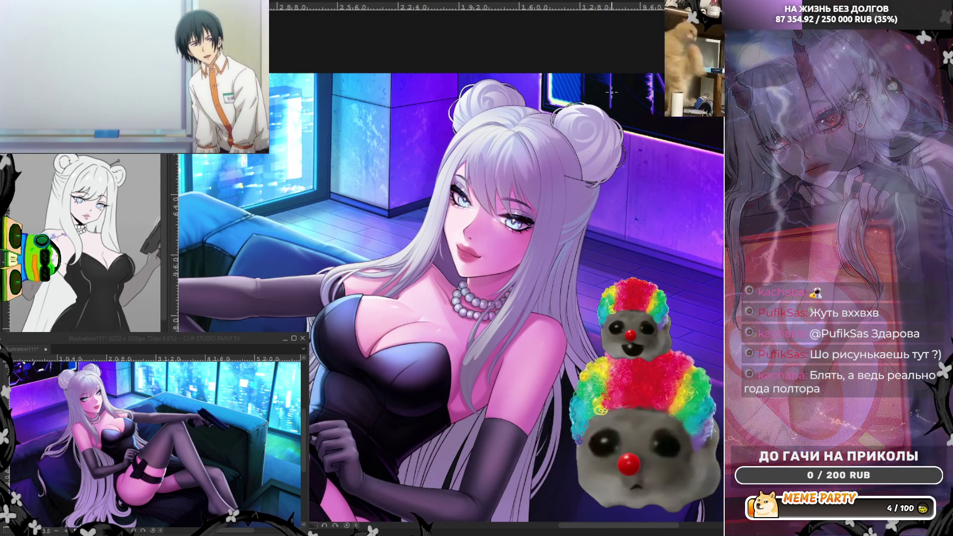
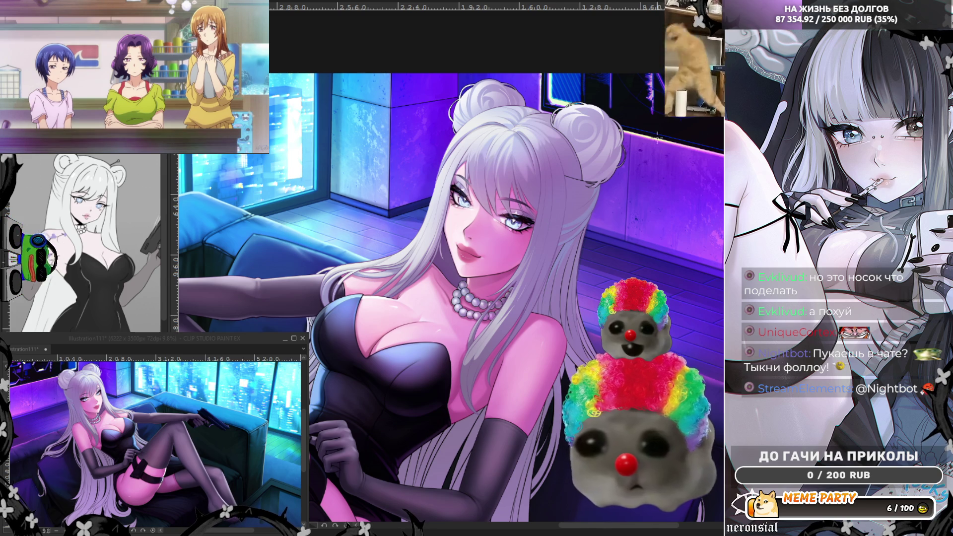
# Repaint the white hair strand's edge beside the eye and smooth it further down
pyautogui.scroll(3, 564, 262)
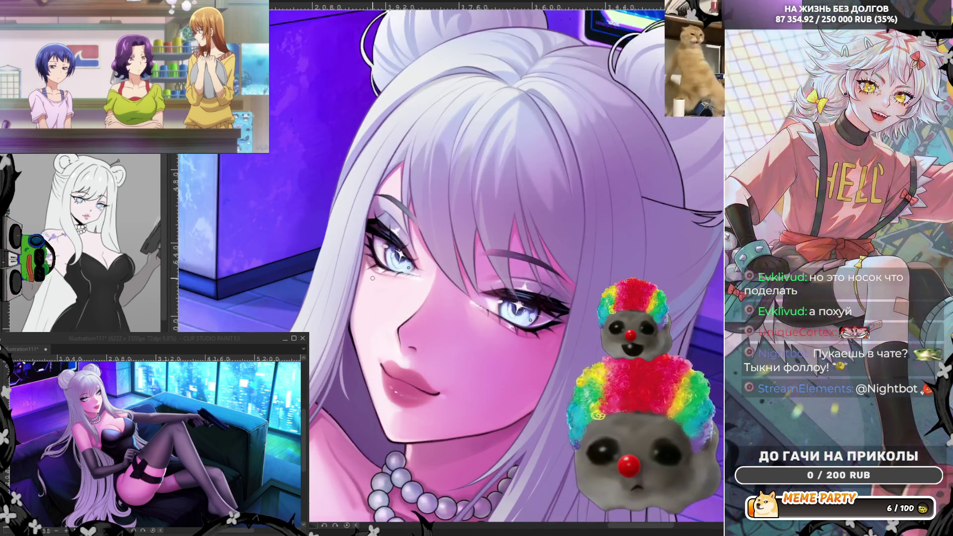
pyautogui.scroll(3, 287, 285)
pyautogui.scroll(-2, 287, 285)
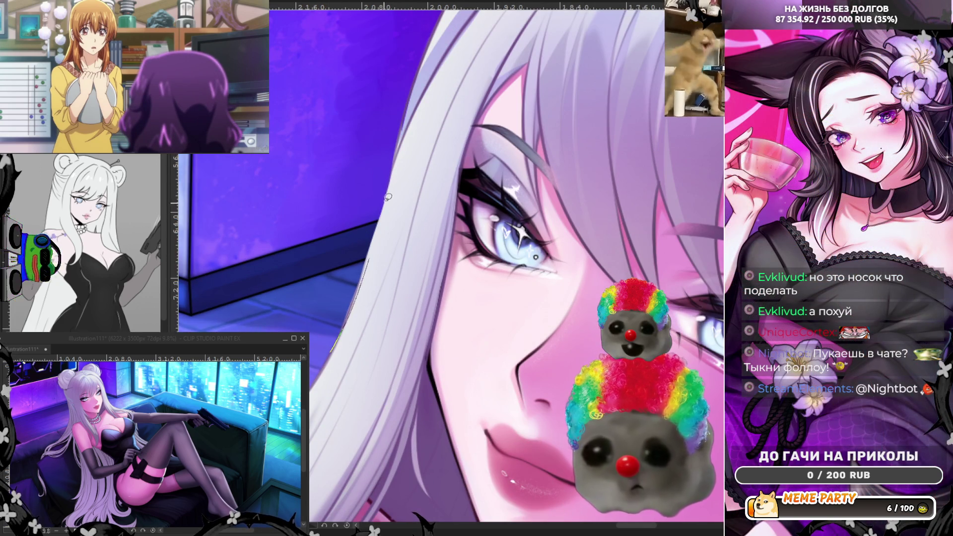
pyautogui.moveTo(388, 197); pyautogui.dragTo(362, 280)
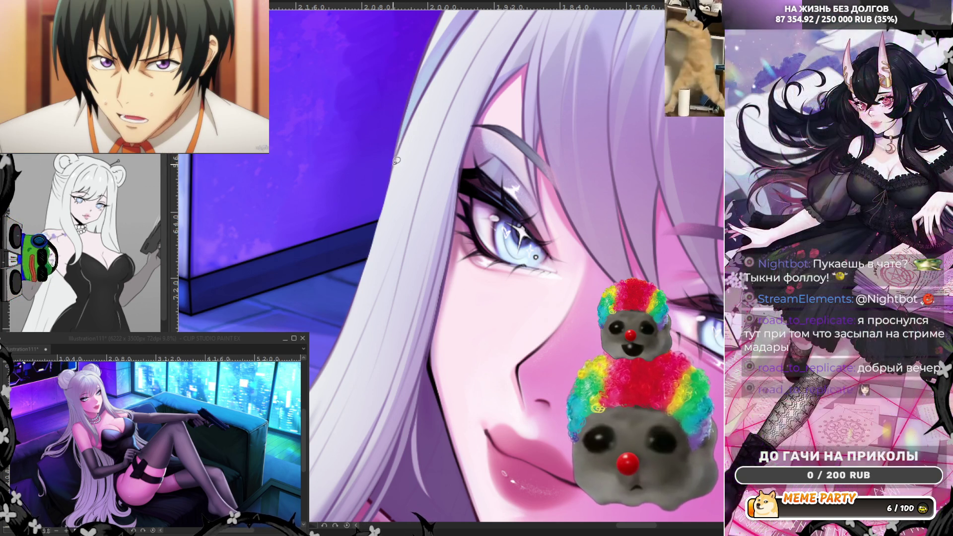
pyautogui.moveTo(466, 19); pyautogui.dragTo(400, 147)
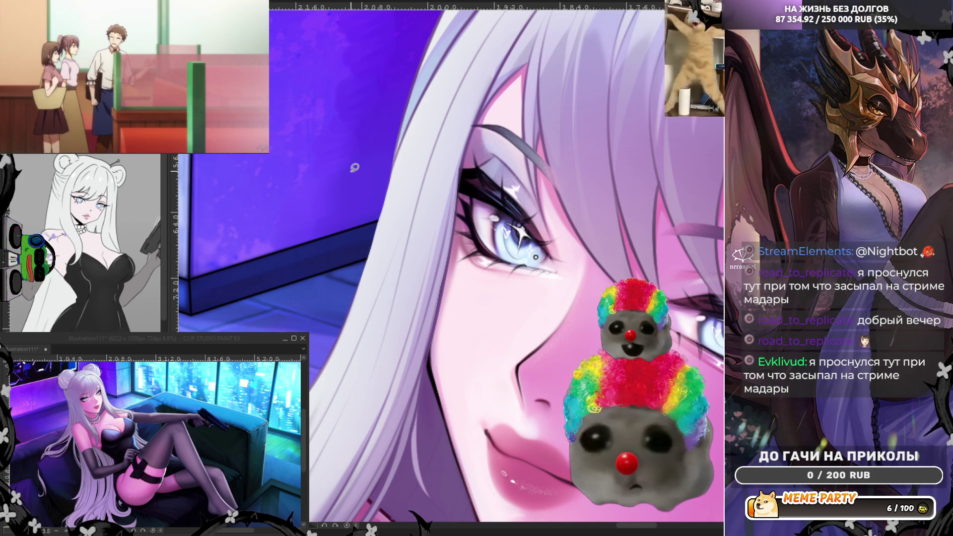
pyautogui.scroll(-3, 354, 167)
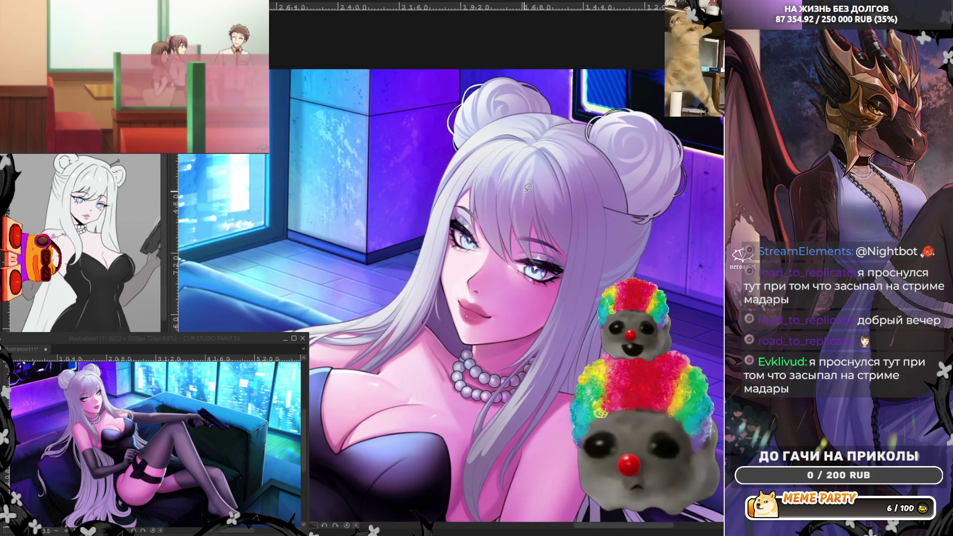
# Add a shading stroke beneath the chin, check the face zoomed out, and shrink the brush
pyautogui.scroll(2, 528, 187)
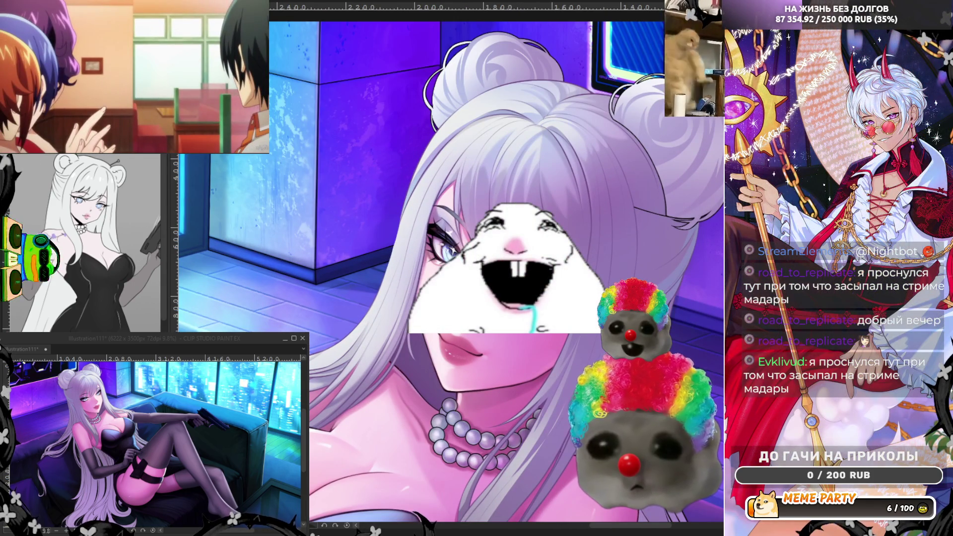
pyautogui.scroll(1, 482, 446)
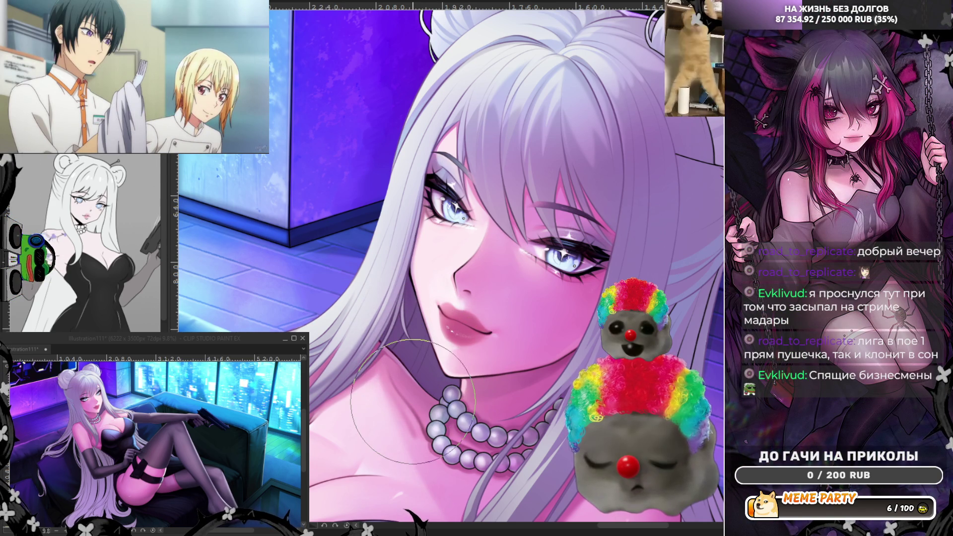
pyautogui.scroll(5, 412, 402)
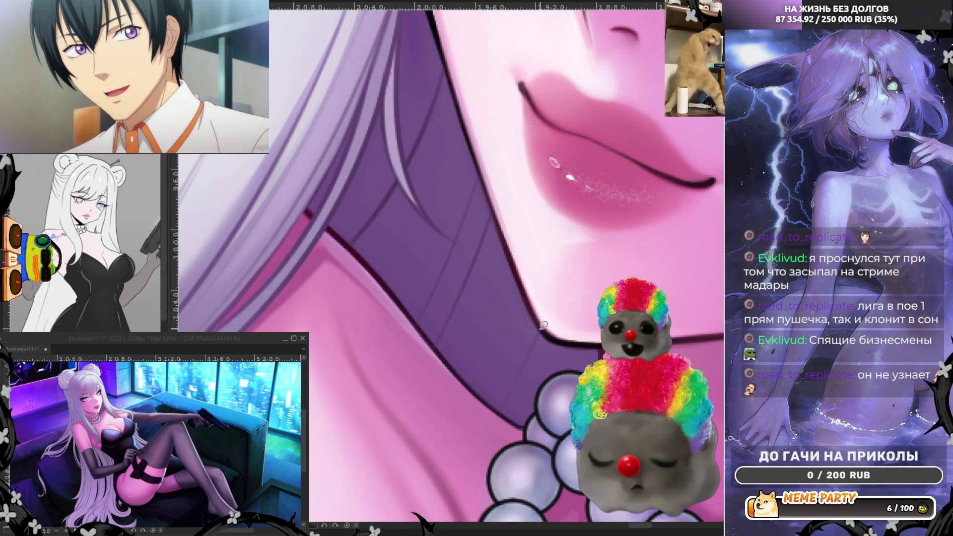
pyautogui.moveTo(563, 331); pyautogui.dragTo(561, 332)
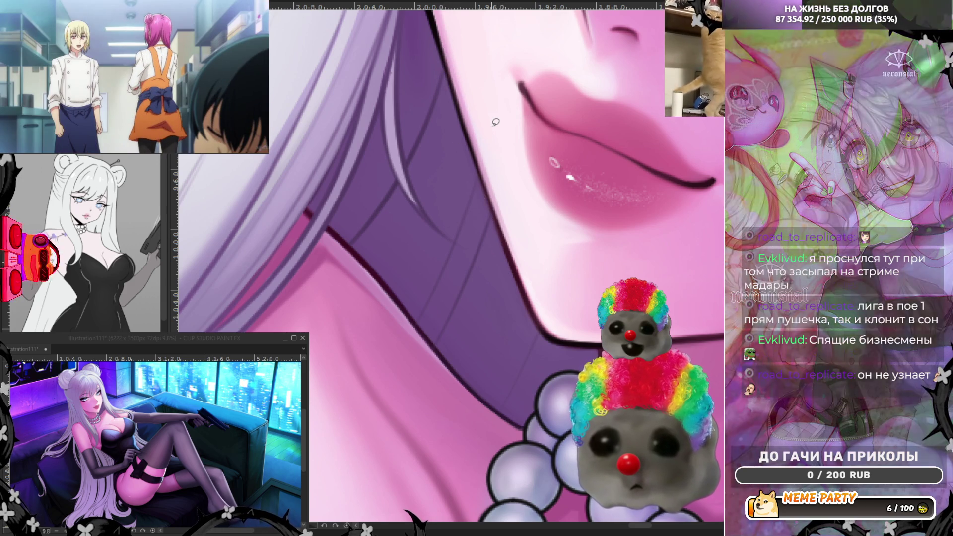
pyautogui.scroll(-2, 363, 377)
pyautogui.scroll(-3, 363, 376)
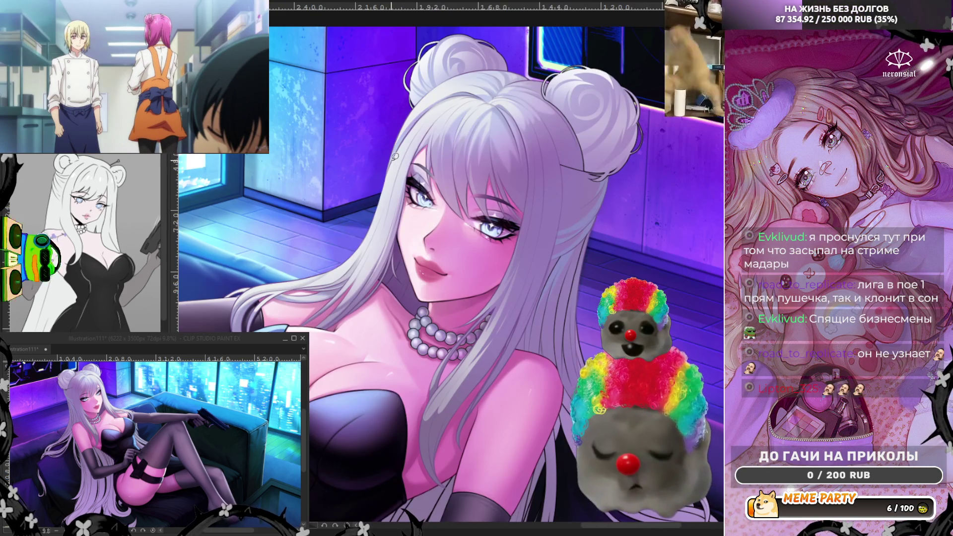
pyautogui.scroll(2, 556, 261)
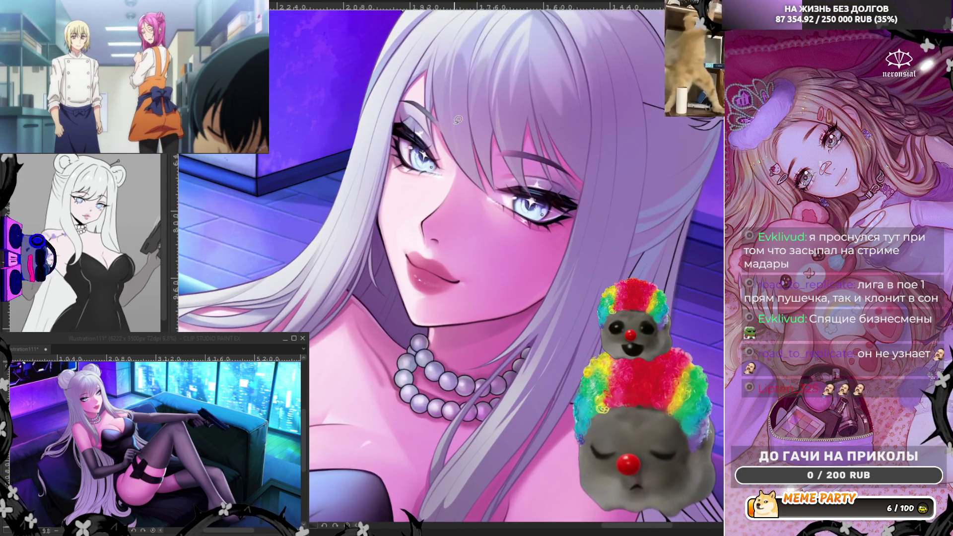
pyautogui.scroll(1, 541, 66)
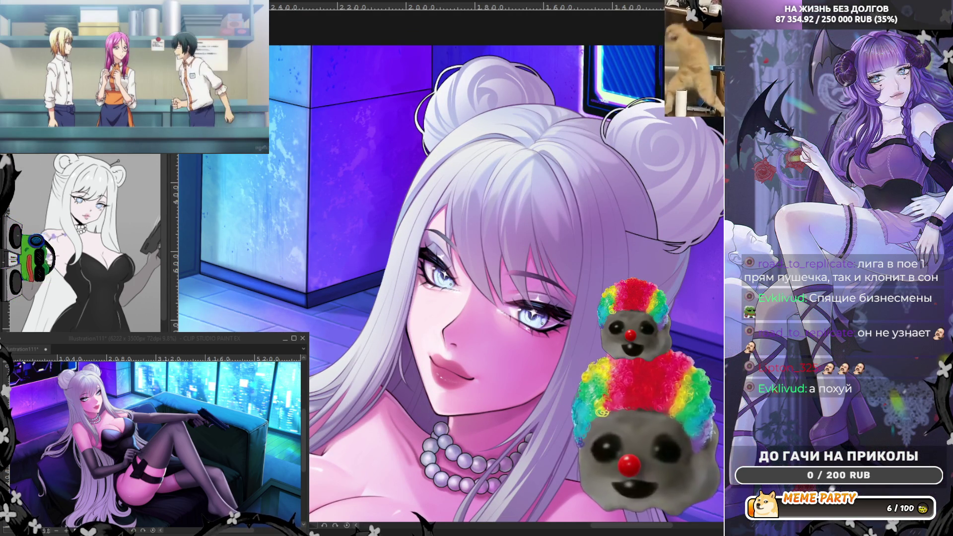
pyautogui.scroll(1, 446, 271)
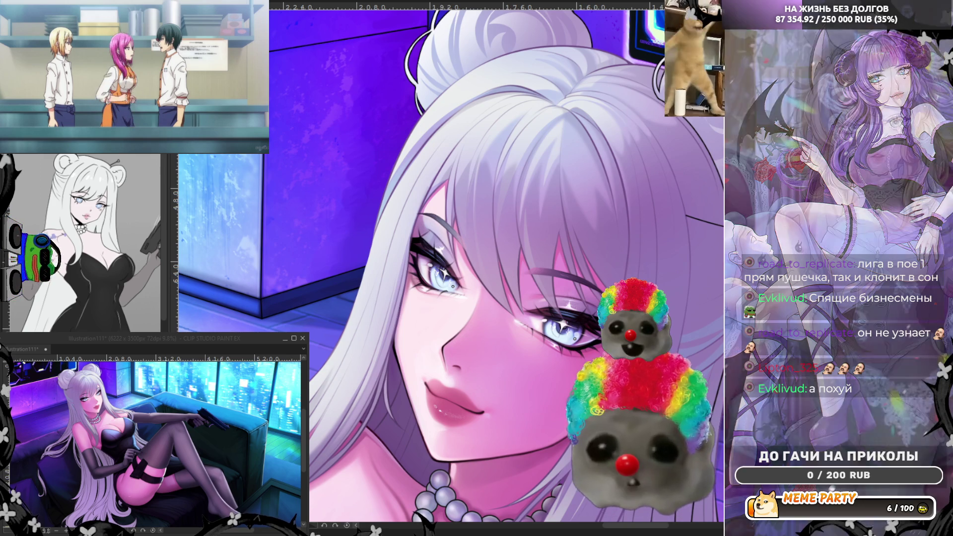
pyautogui.scroll(2, 478, 343)
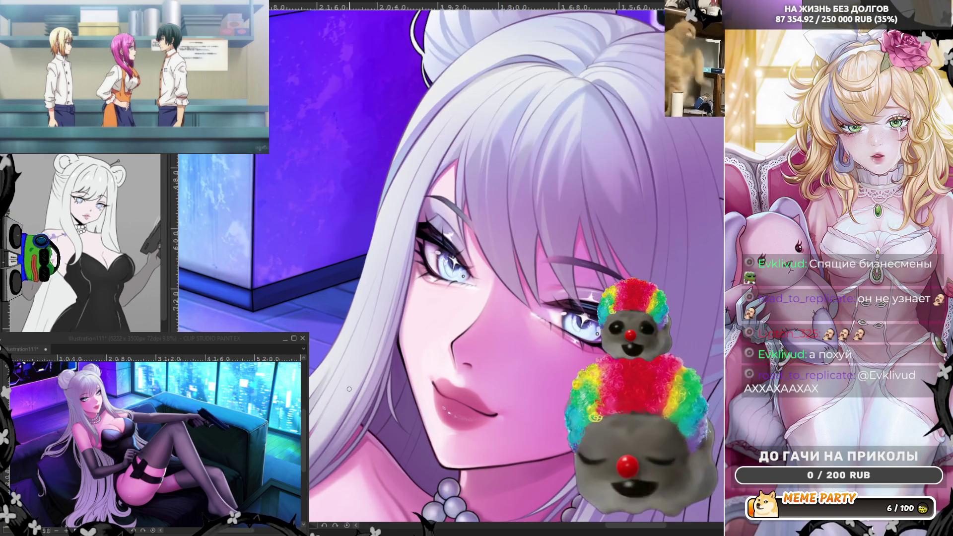
pyautogui.press('[')
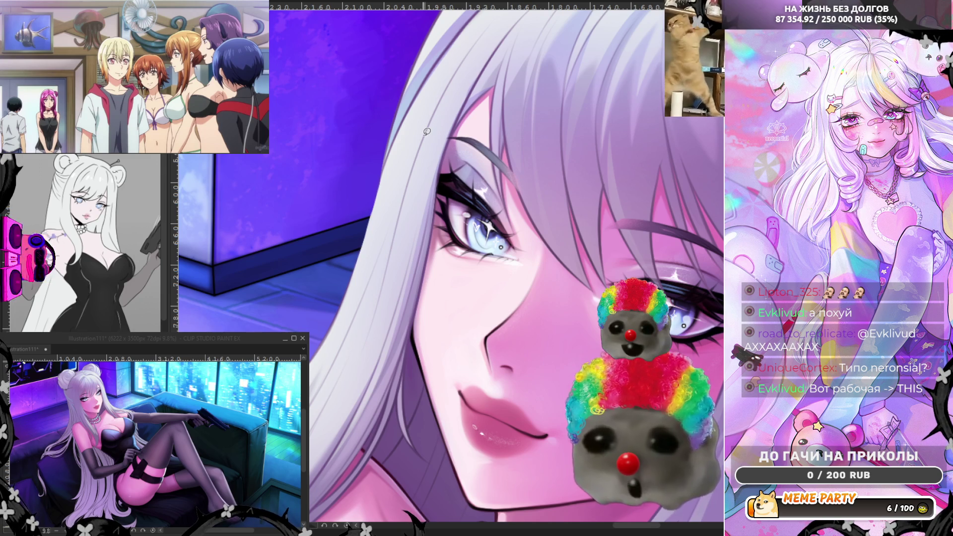
pyautogui.moveTo(447, 138); pyautogui.dragTo(495, 51)
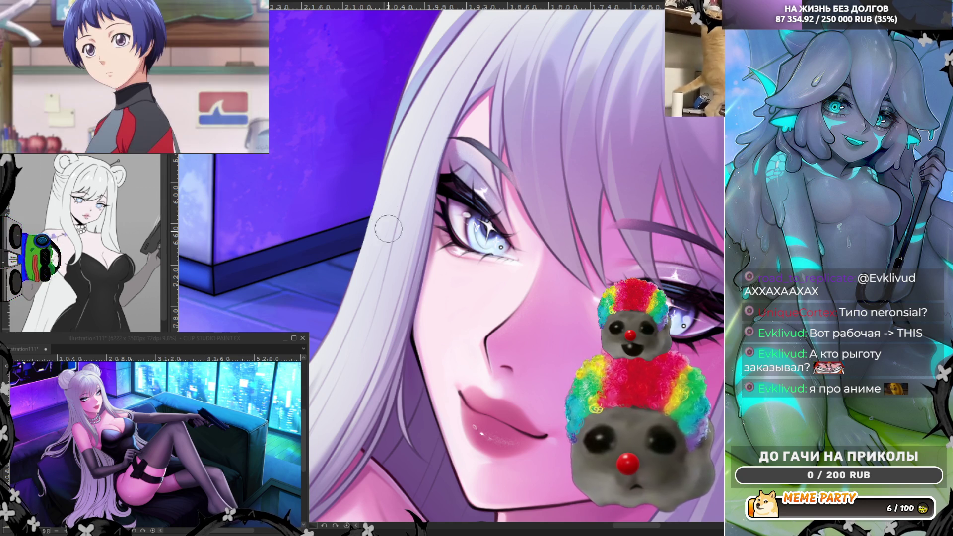
pyautogui.scroll(-3, 360, 216)
pyautogui.scroll(4, 359, 216)
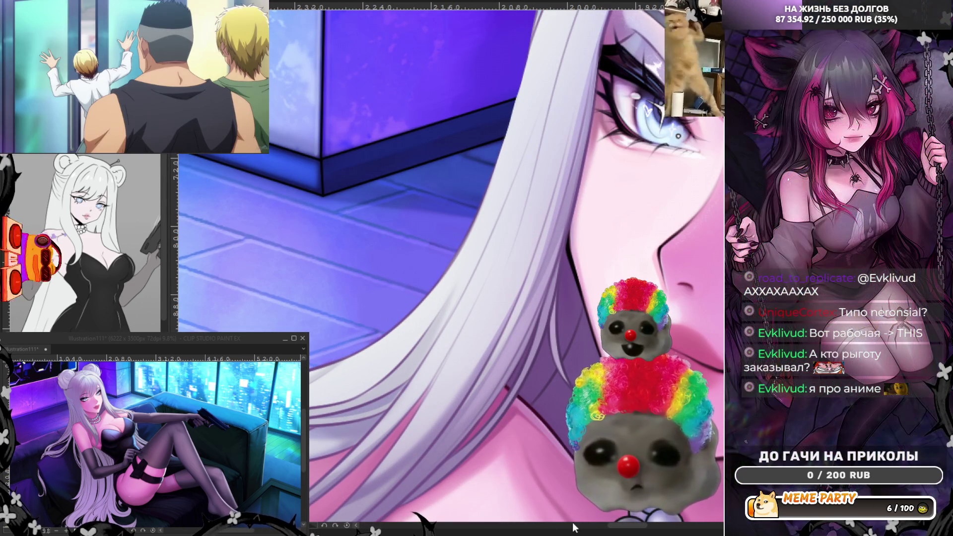
pyautogui.moveTo(617, 527); pyautogui.dragTo(592, 529)
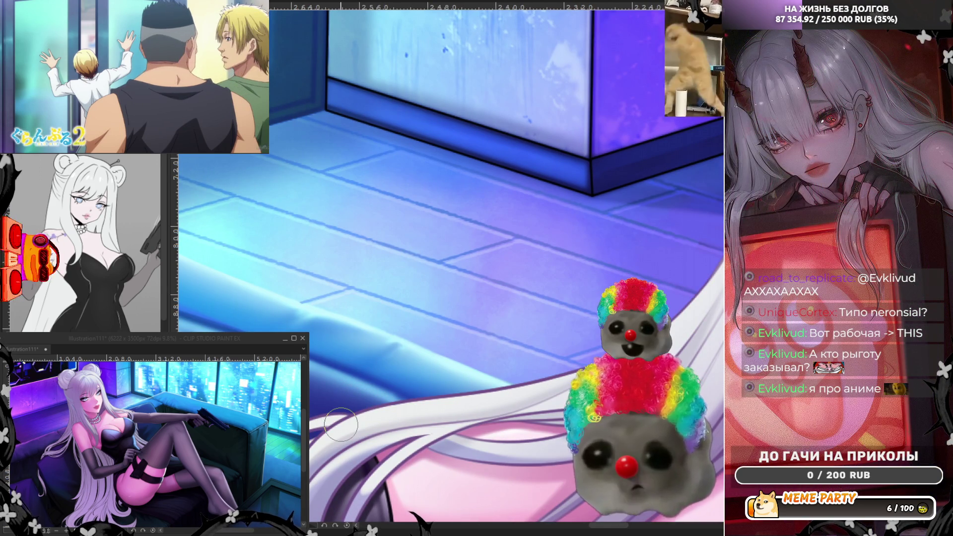
pyautogui.scroll(-2, 340, 425)
pyautogui.scroll(-2, 426, 364)
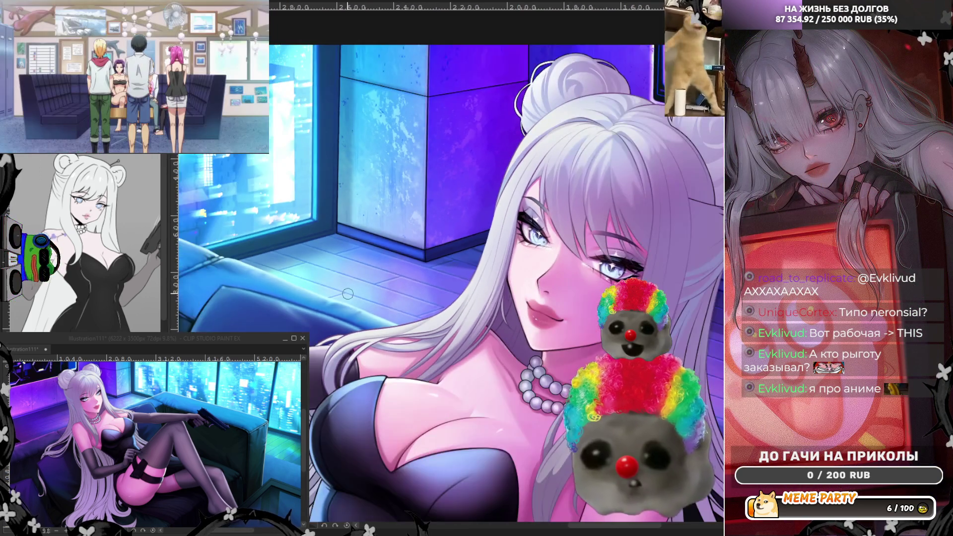
pyautogui.scroll(5, 427, 364)
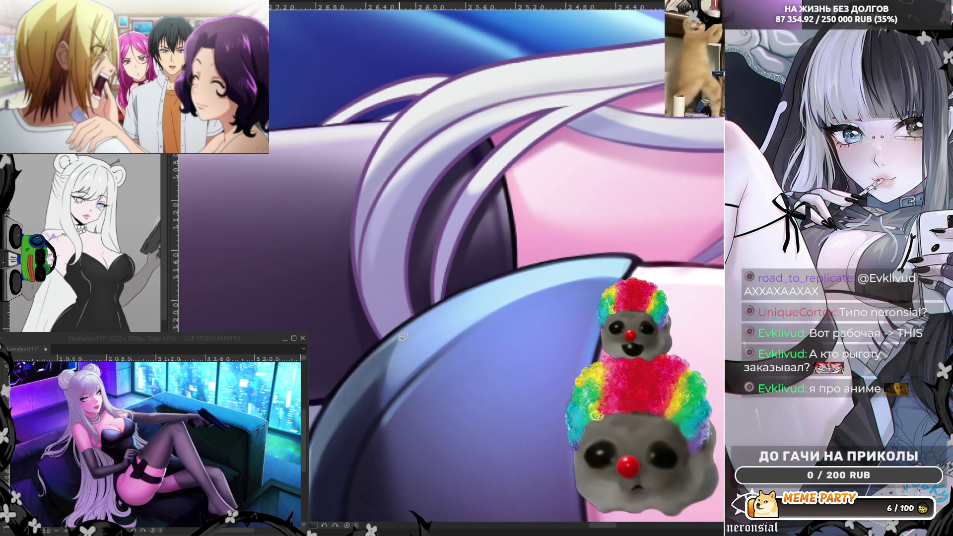
pyautogui.scroll(-5, 403, 337)
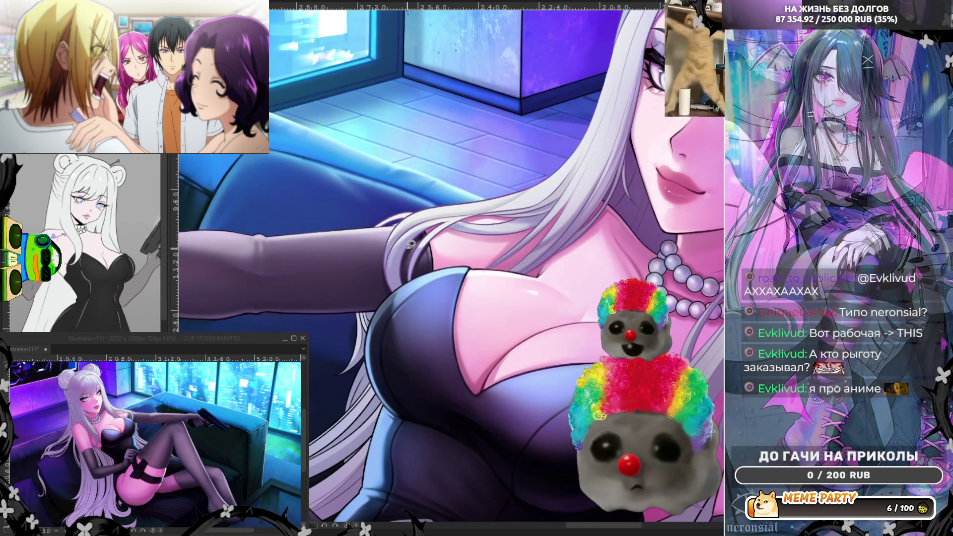
pyautogui.scroll(-1, 410, 244)
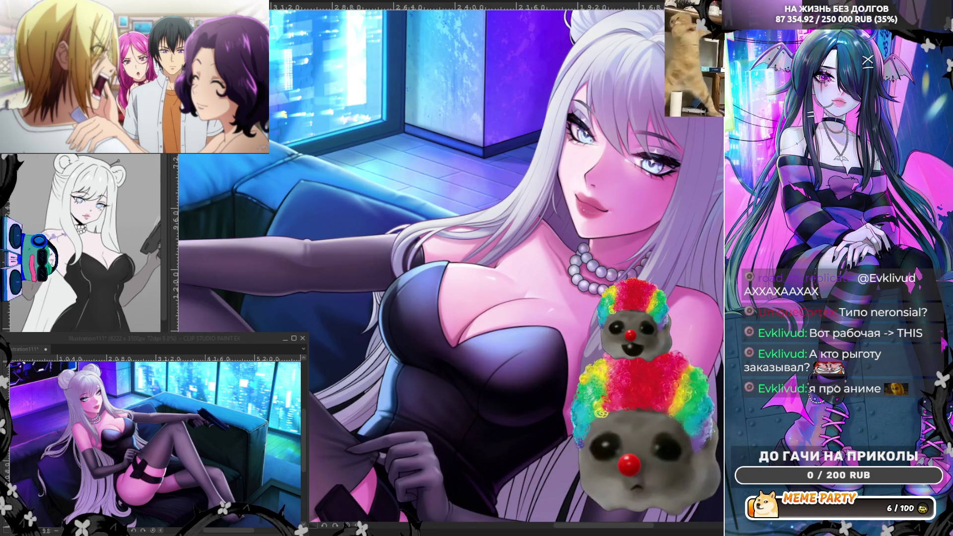
pyautogui.scroll(5, 569, 243)
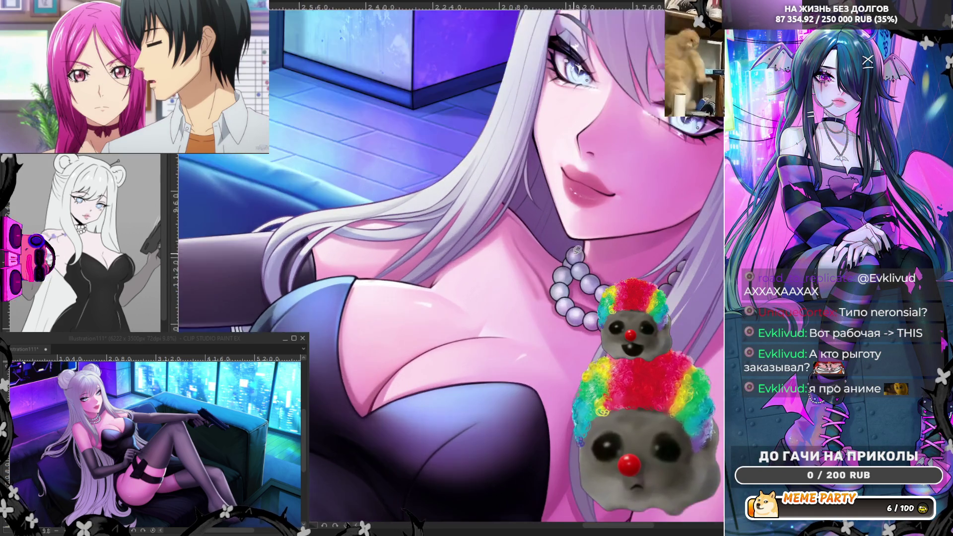
pyautogui.scroll(1, 568, 242)
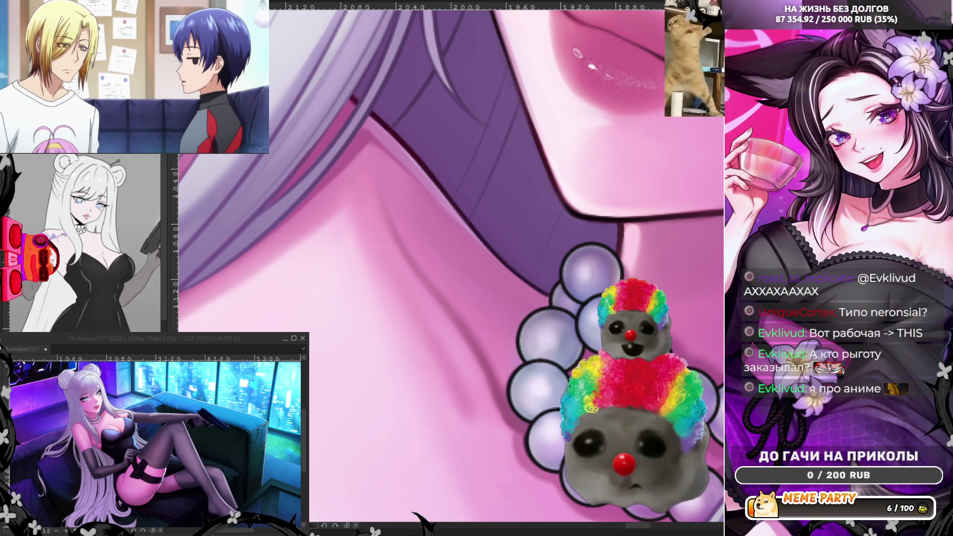
pyautogui.scroll(-4, 438, 288)
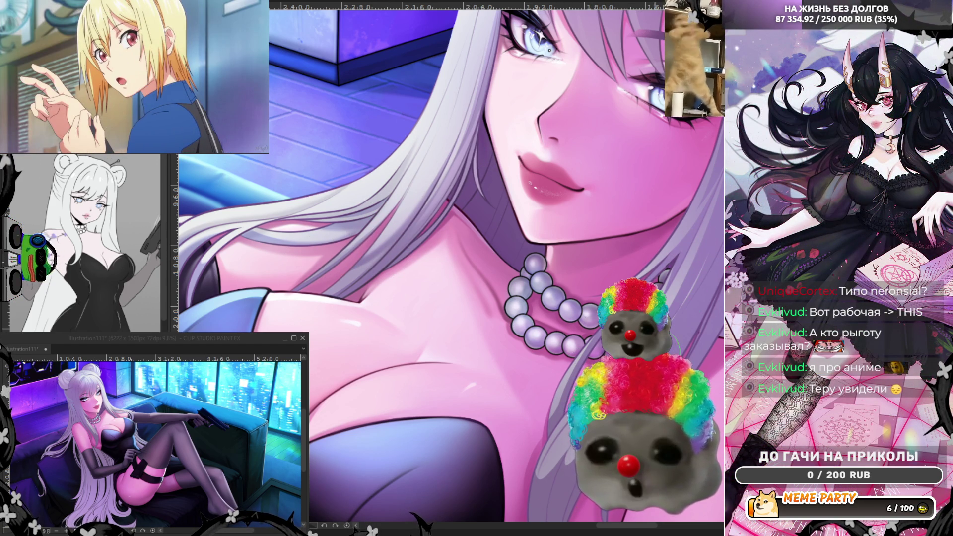
pyautogui.scroll(-3, 298, 169)
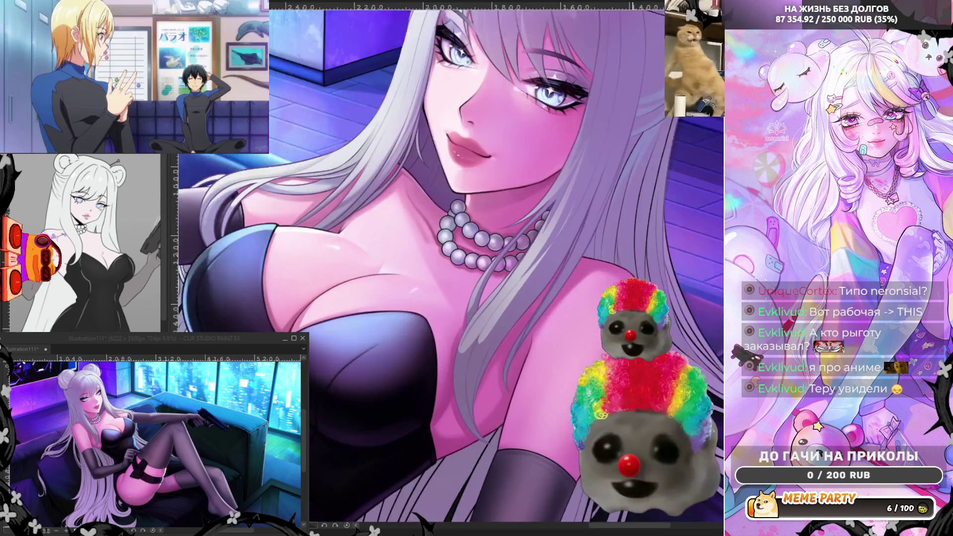
pyautogui.scroll(2, 446, 258)
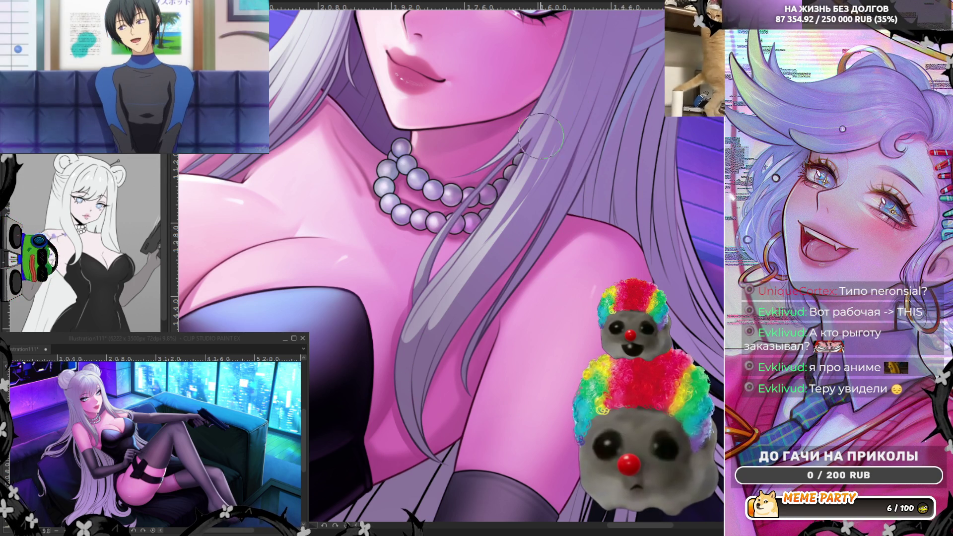
# Enlarge the brush considerably and bring the face back into view
pyautogui.moveTo(583, 158); pyautogui.dragTo(605, 155)
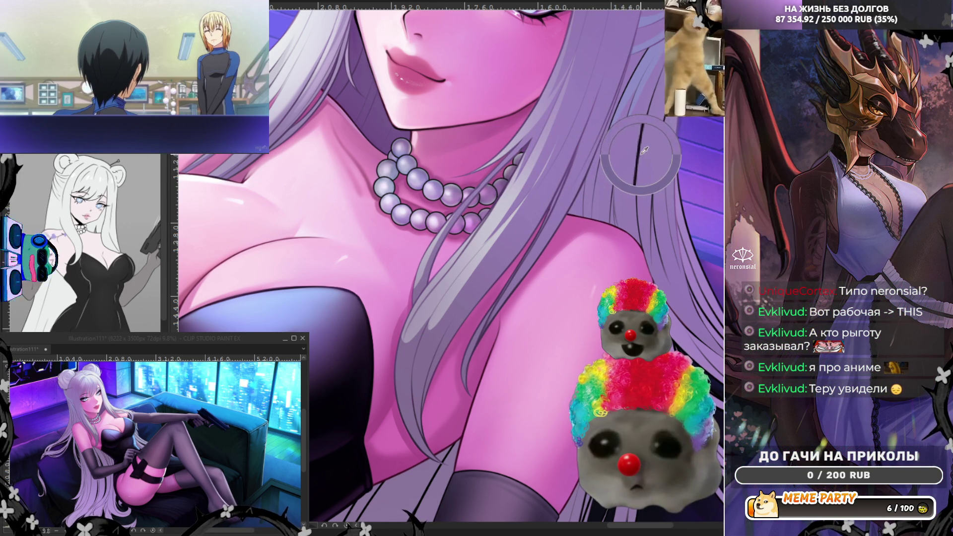
pyautogui.scroll(6, 641, 149)
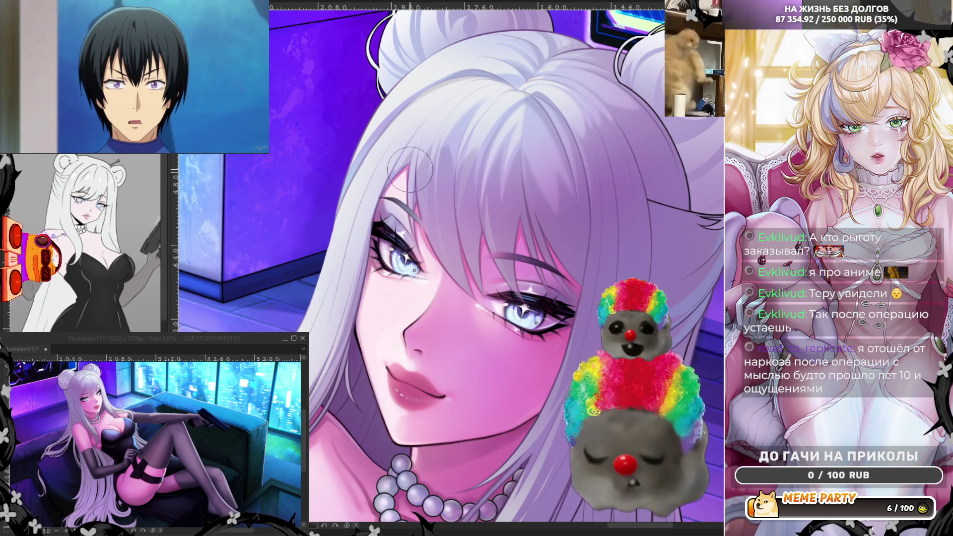
pyautogui.scroll(-3, 409, 169)
pyautogui.scroll(1, 346, 279)
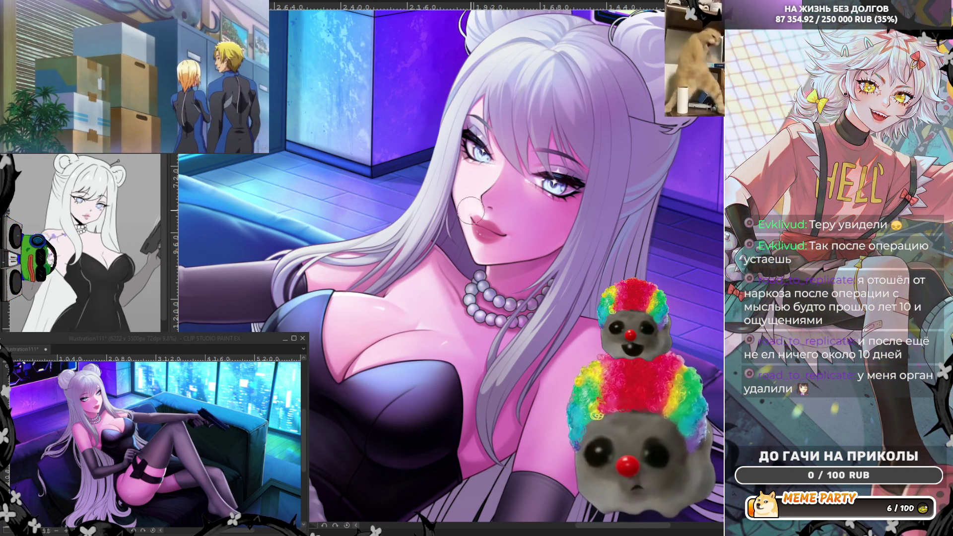
pyautogui.scroll(3, 272, 258)
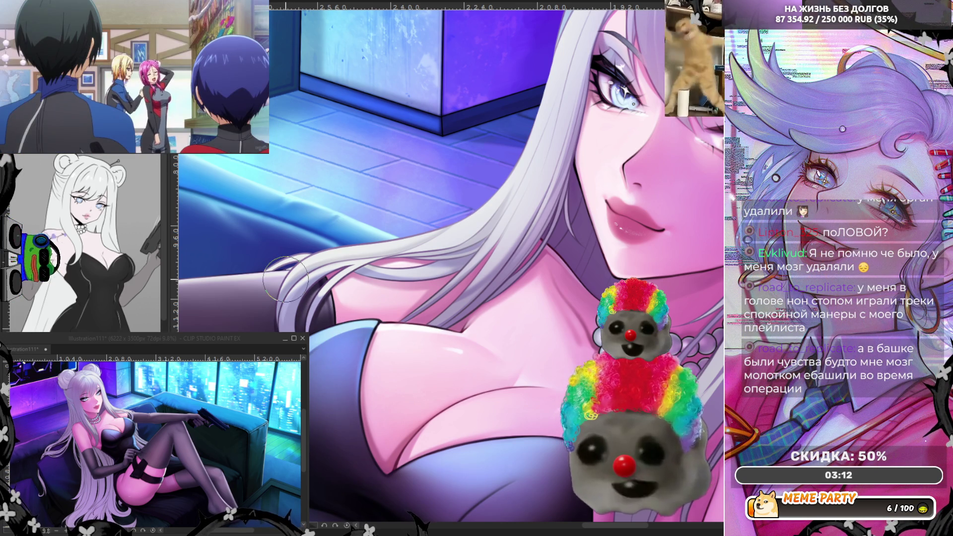
pyautogui.scroll(-1, 219, 181)
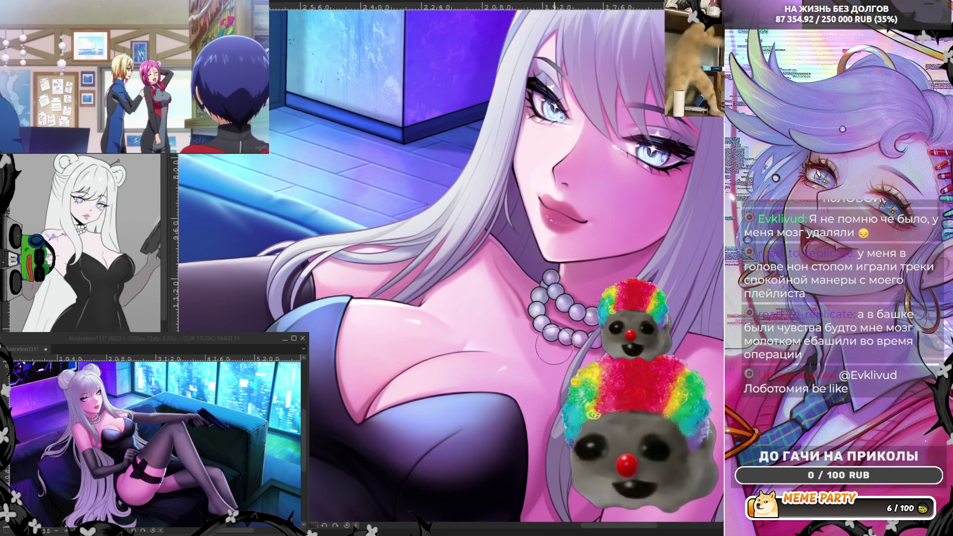
pyautogui.scroll(-2, 221, 182)
pyautogui.scroll(2, 296, 295)
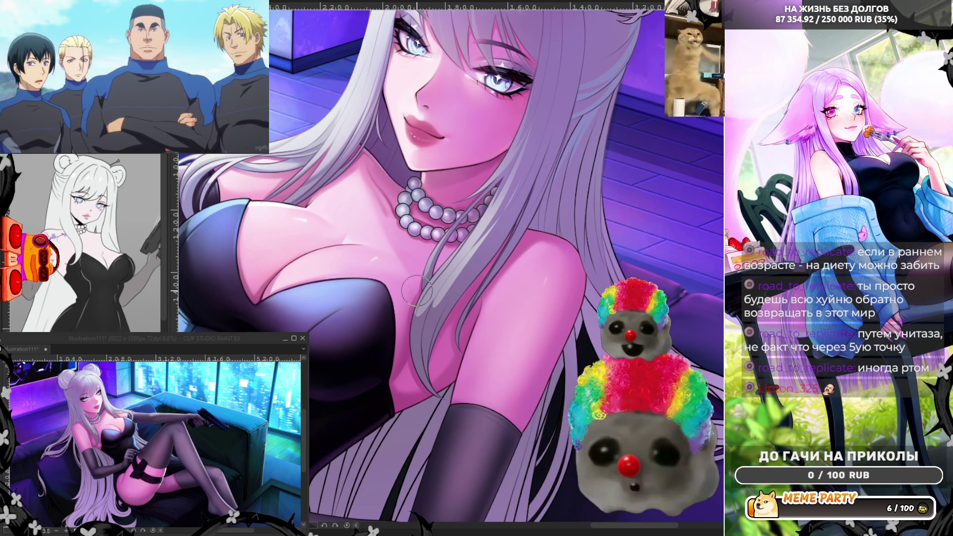
# Paint over the eyes, lips and skin shading, zooming in on the face
pyautogui.scroll(-1, 417, 290)
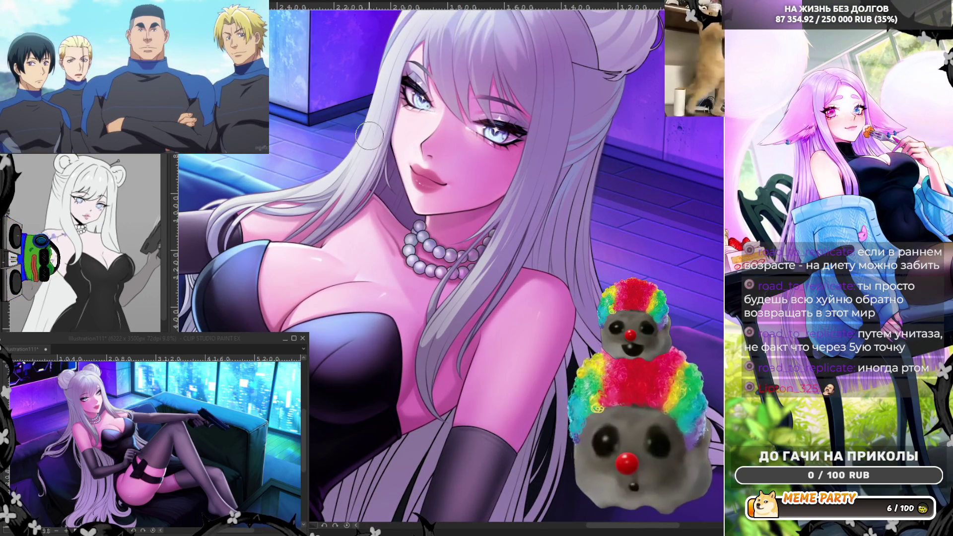
pyautogui.scroll(2, 370, 135)
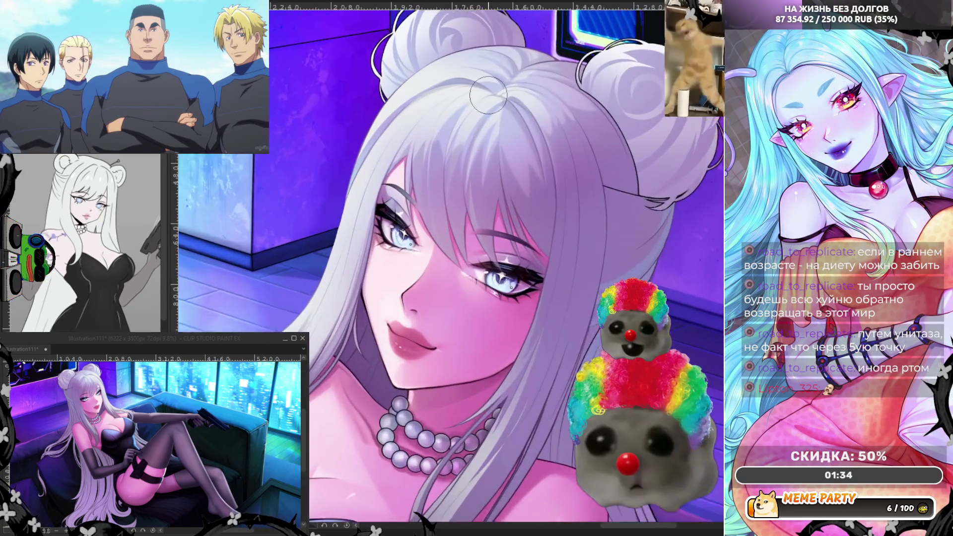
pyautogui.scroll(2, 487, 94)
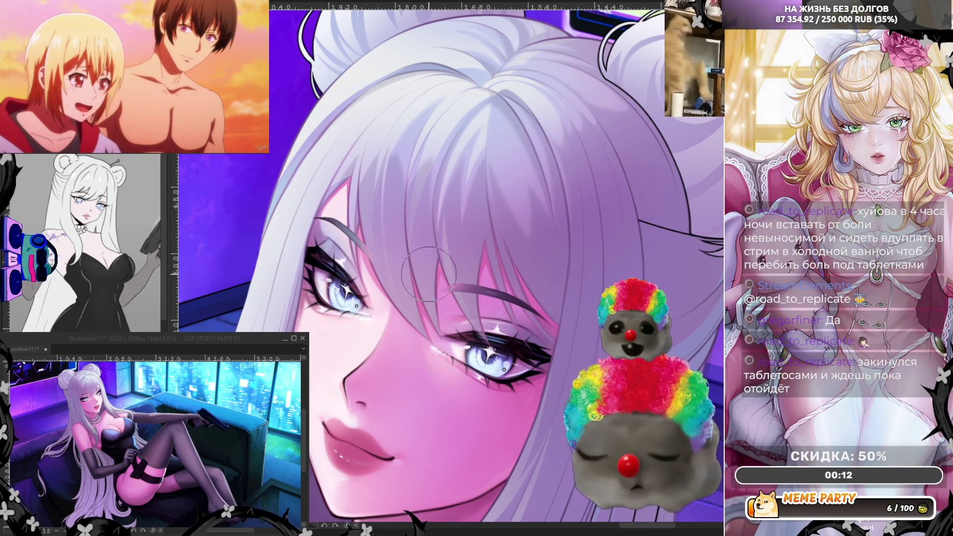
pyautogui.scroll(-5, 457, 288)
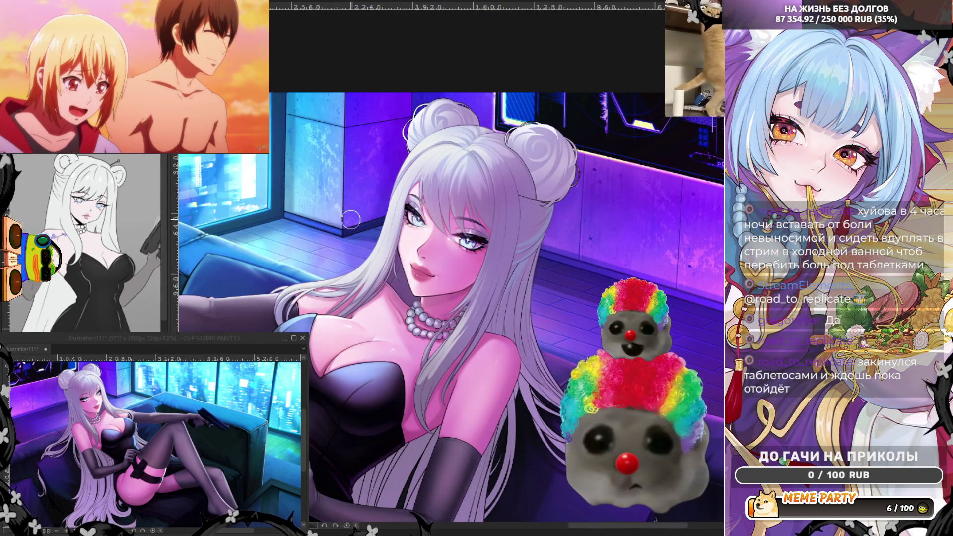
pyautogui.scroll(2, 351, 219)
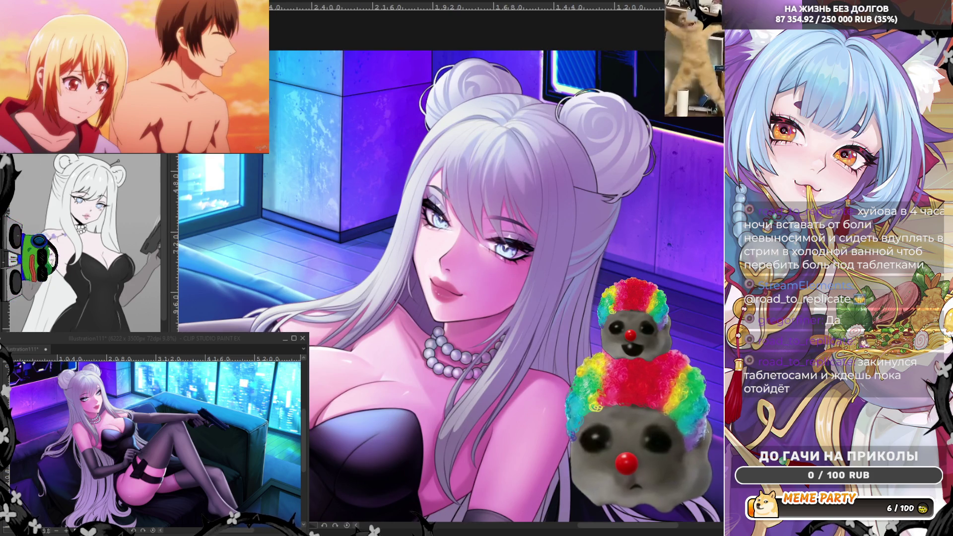
pyautogui.scroll(4, 353, 243)
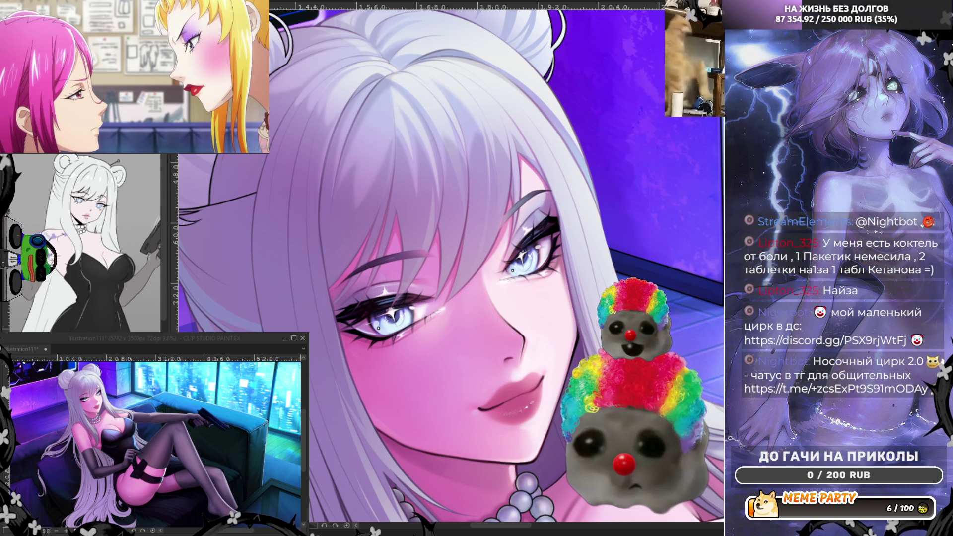
pyautogui.scroll(-1, 367, 228)
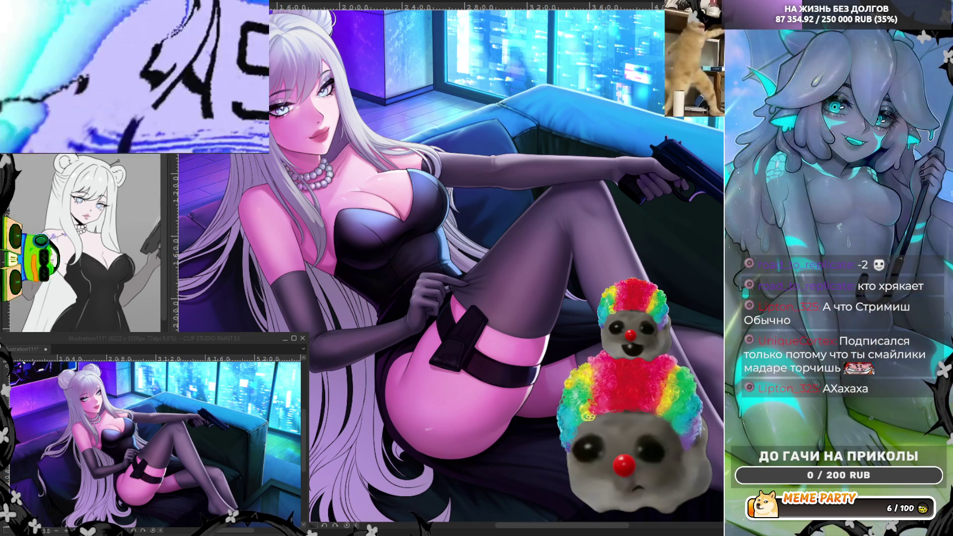
# Paint shading on the dress, stockings and thigh strap, adjusting the zoom
pyautogui.scroll(3, 447, 268)
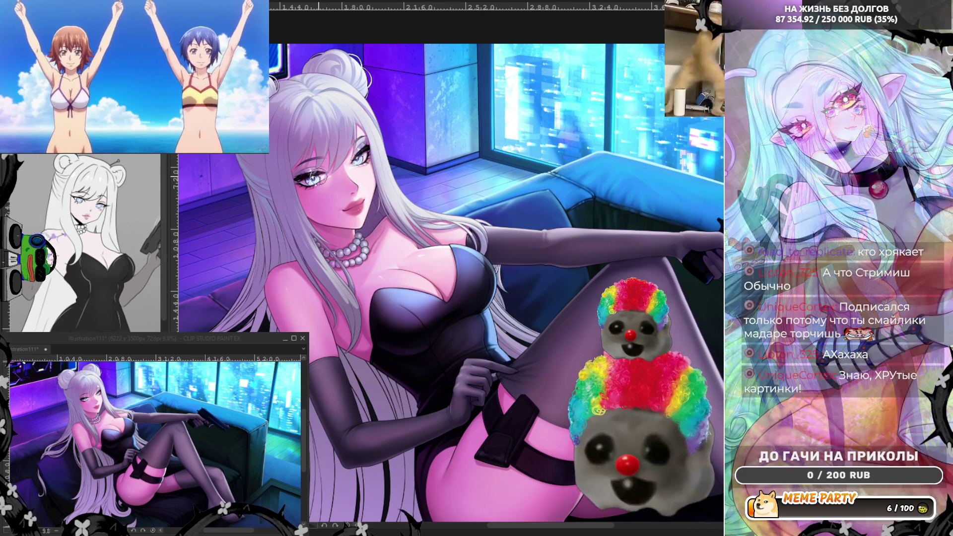
pyautogui.scroll(2, 317, 174)
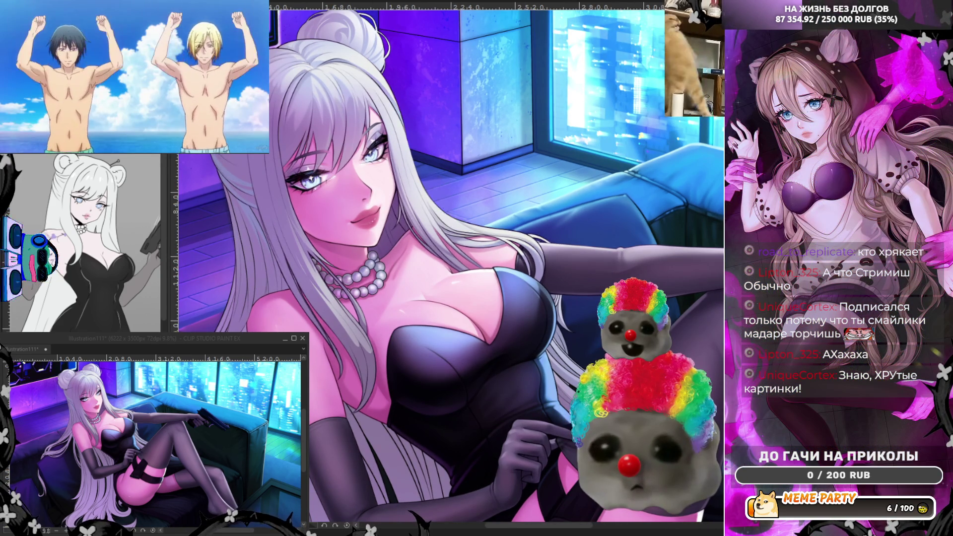
pyautogui.scroll(2, 600, 210)
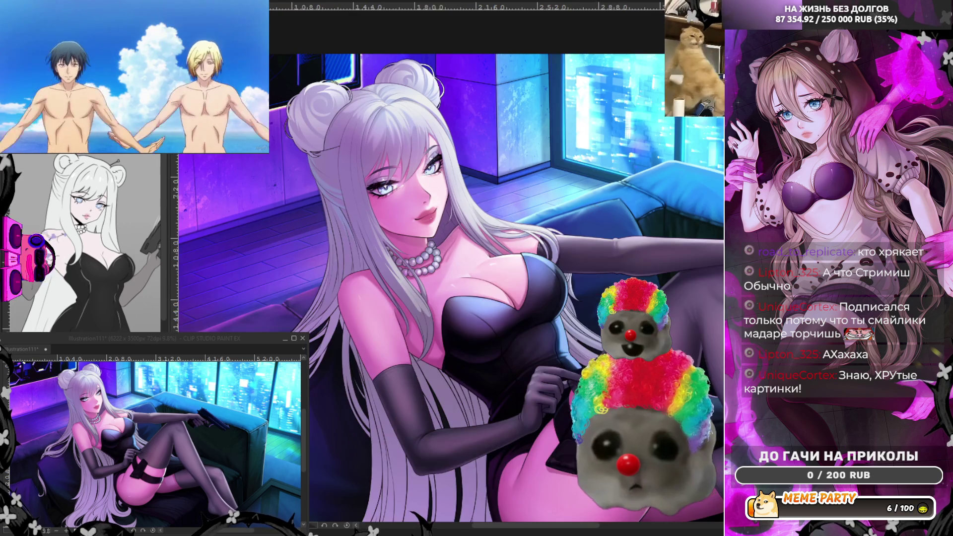
pyautogui.scroll(3, 381, 191)
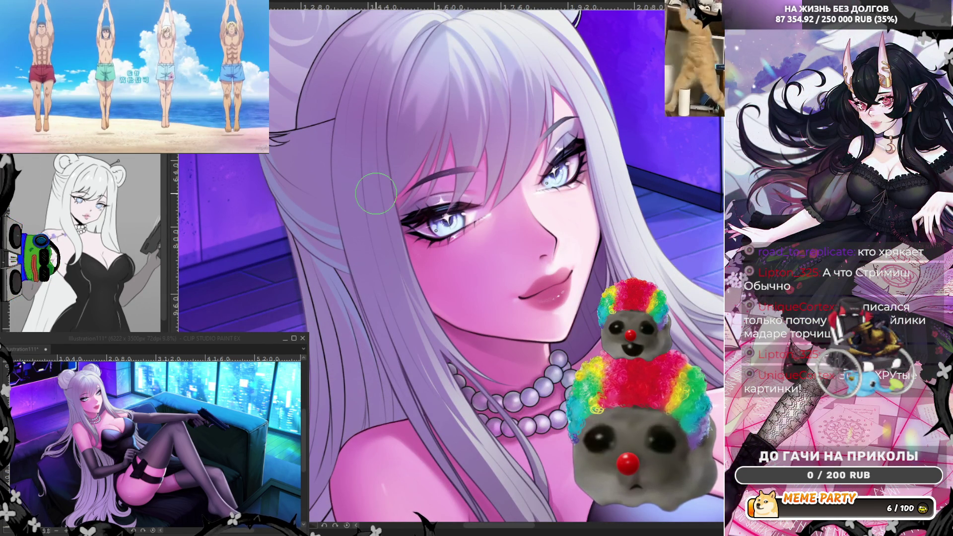
pyautogui.moveTo(212, 117)
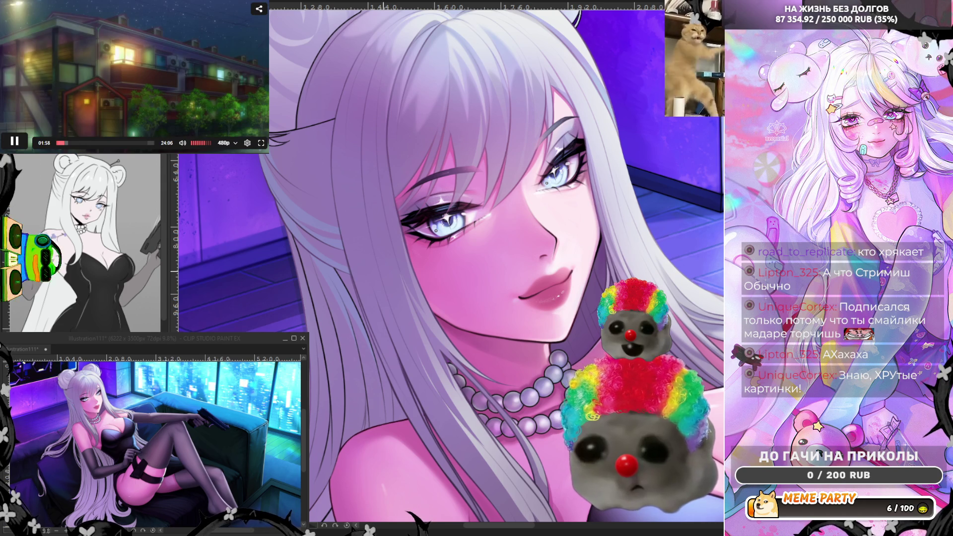
pyautogui.scroll(-2, 496, 268)
pyautogui.scroll(-2, 496, 268)
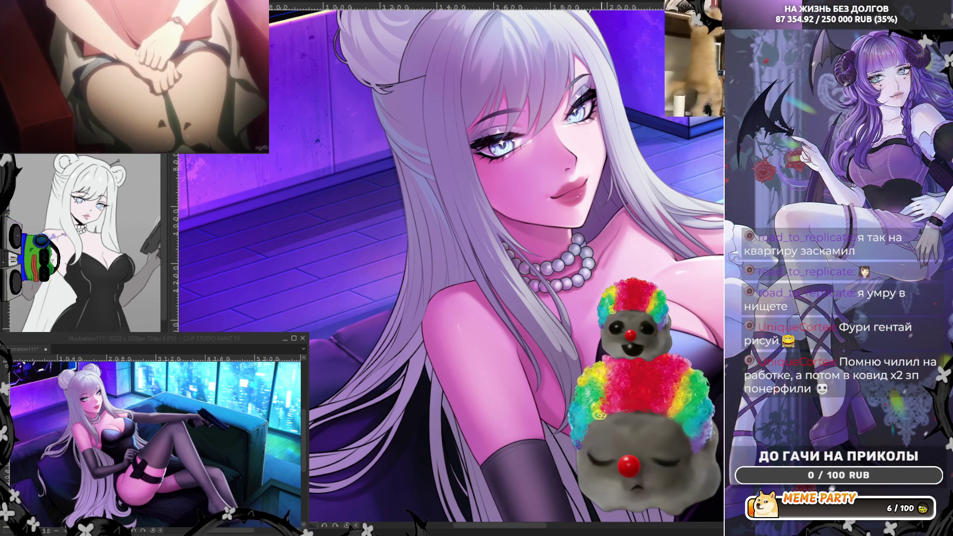
pyautogui.scroll(-3, 656, 237)
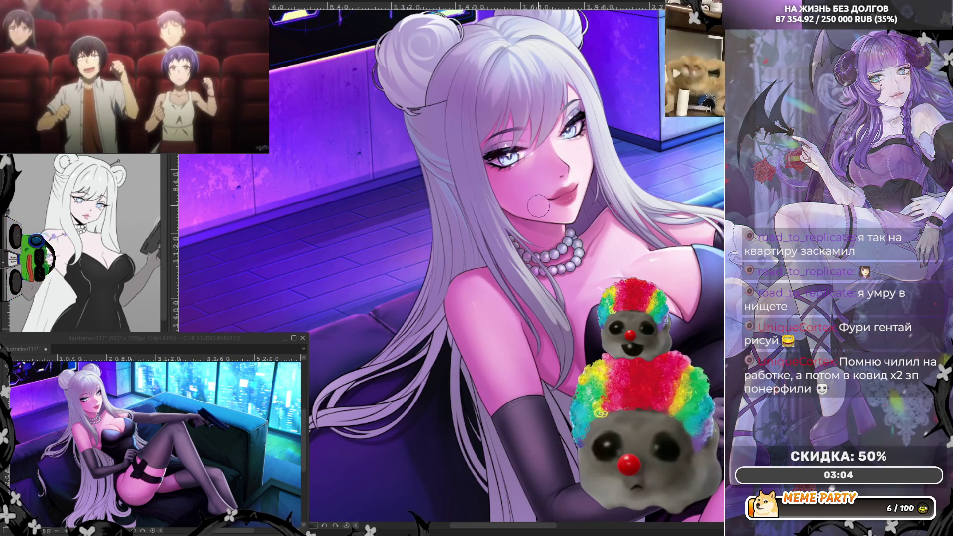
pyautogui.moveTo(476, 198); pyautogui.dragTo(538, 205)
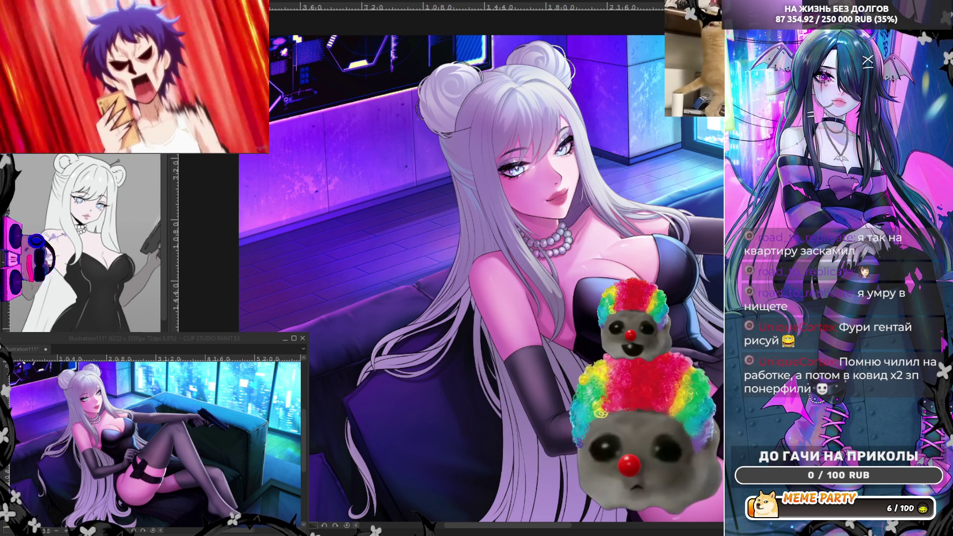
pyautogui.scroll(3, 475, 212)
pyautogui.scroll(2, 475, 212)
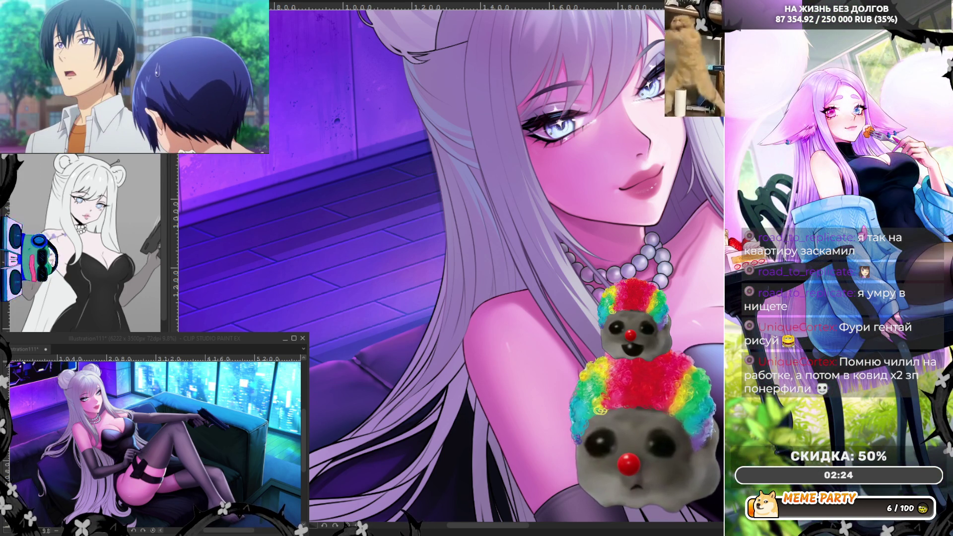
pyautogui.scroll(-3, 447, 268)
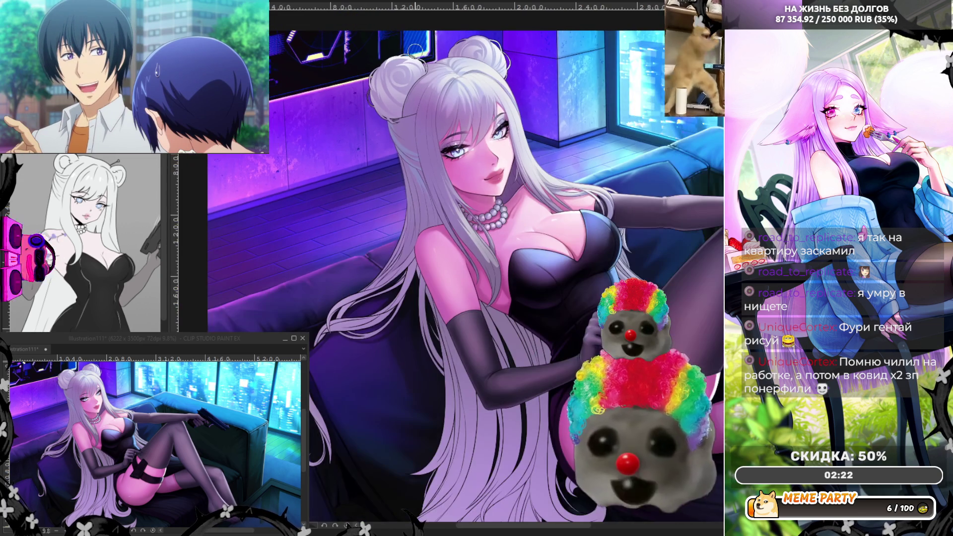
pyautogui.scroll(4, 447, 268)
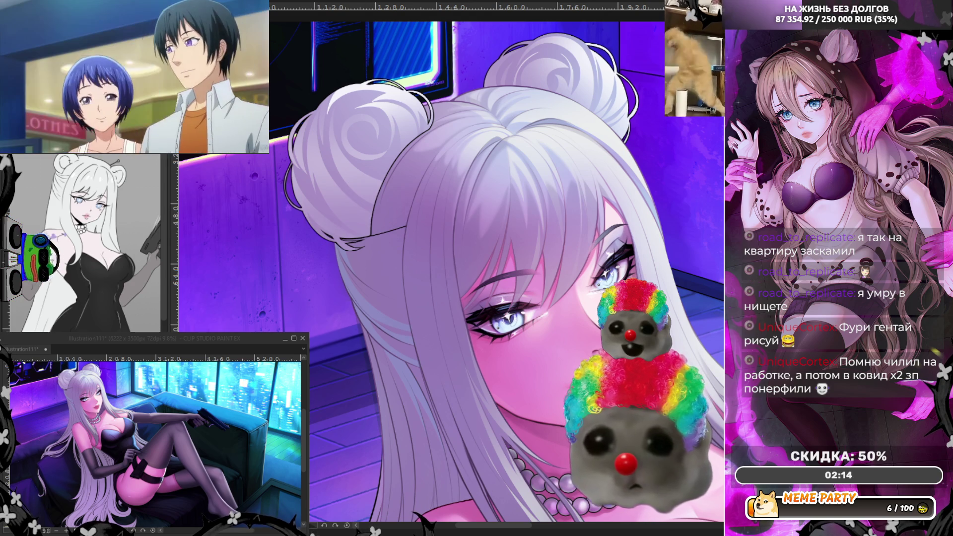
# Undo the outline strokes around the left bun, then redo to restore the brightened bun
pyautogui.hotkey('ctrl', 'z')
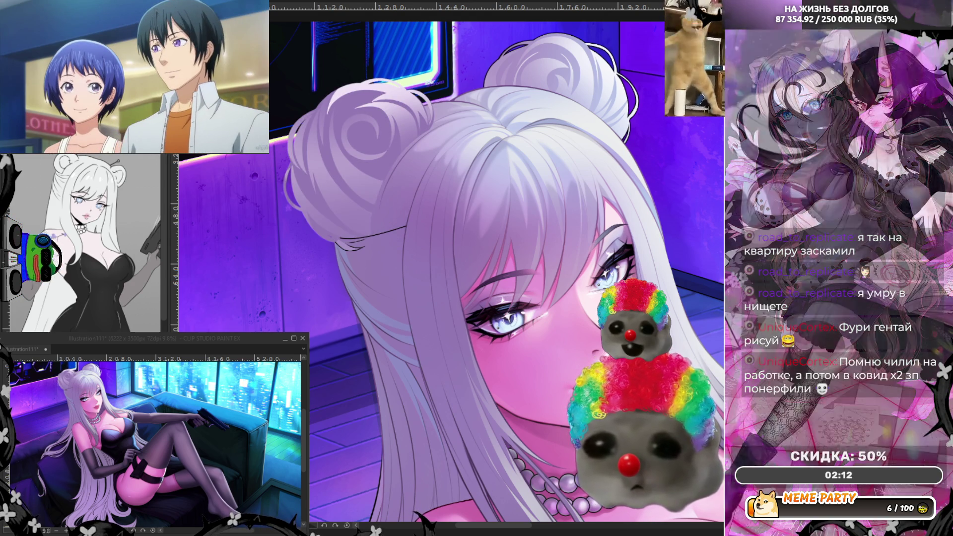
pyautogui.hotkey('ctrl', 'y')
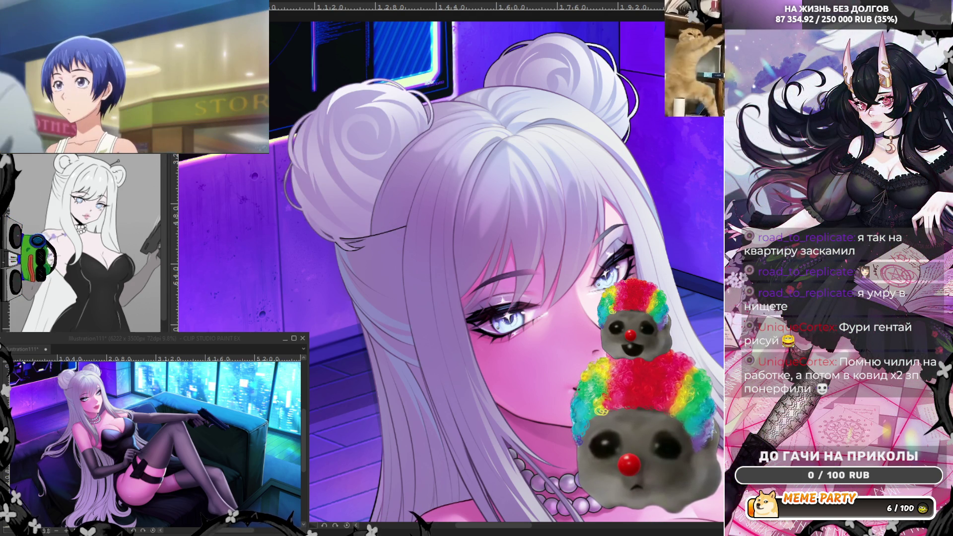
pyautogui.scroll(3, 292, 117)
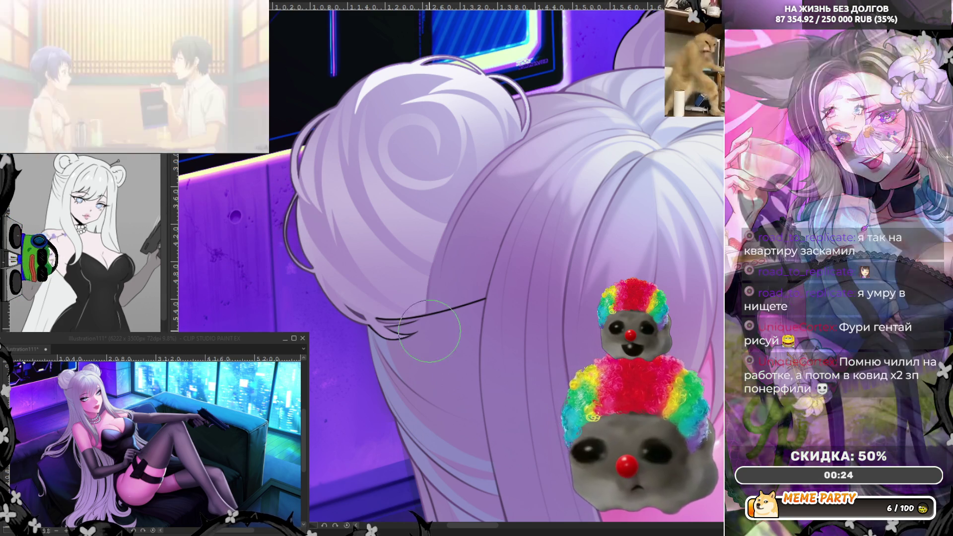
# Sample a colour from the hair
pyautogui.scroll(-5, 285, 245)
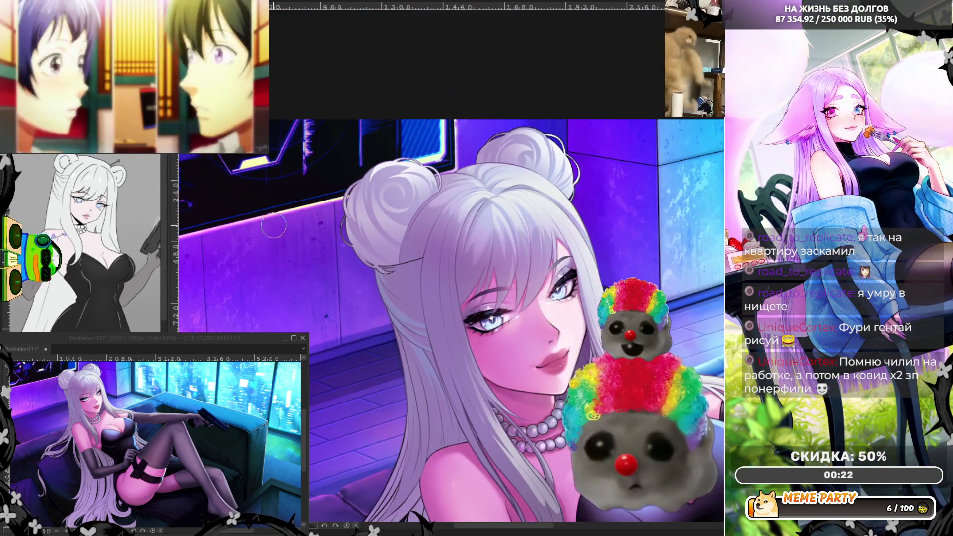
pyautogui.scroll(4, 499, 229)
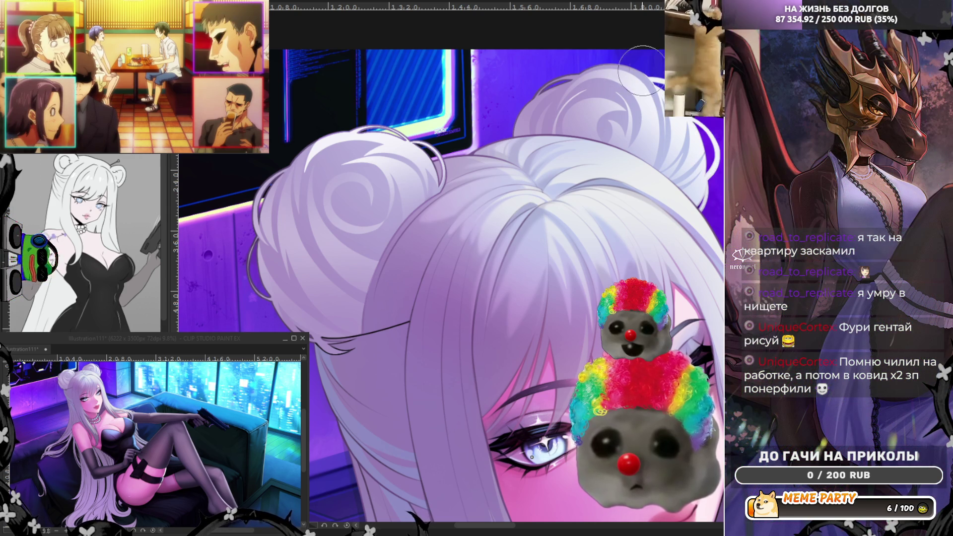
pyautogui.keyDown('alt'); pyautogui.click(563, 105); pyautogui.keyUp('alt')
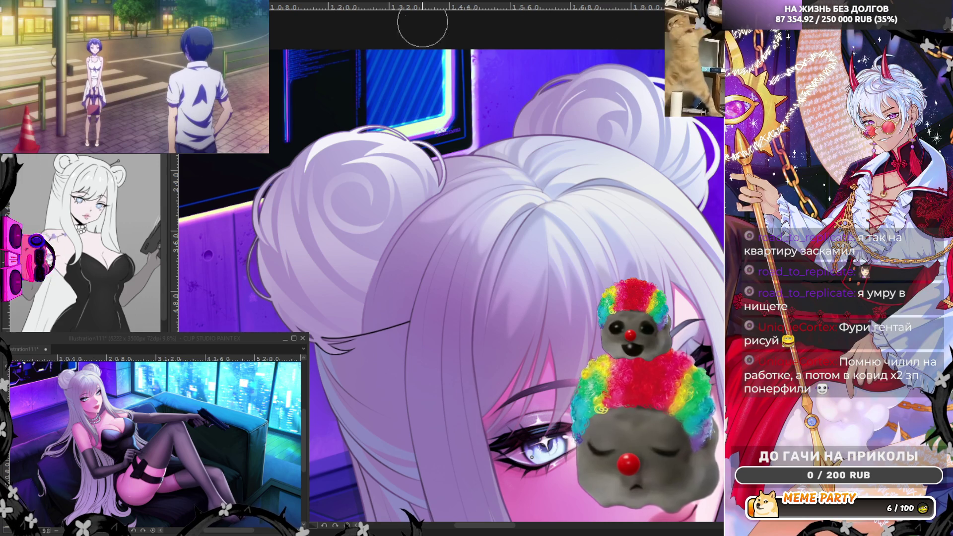
# Flip the canvas view horizontally with H and zoom around the face to inspect it
pyautogui.press('h')
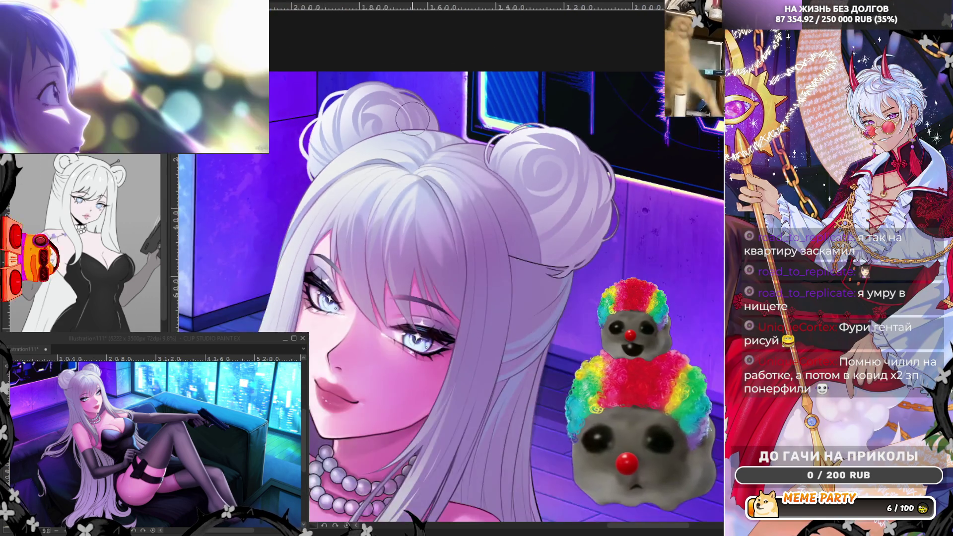
pyautogui.scroll(-3, 484, 134)
pyautogui.scroll(2, 484, 182)
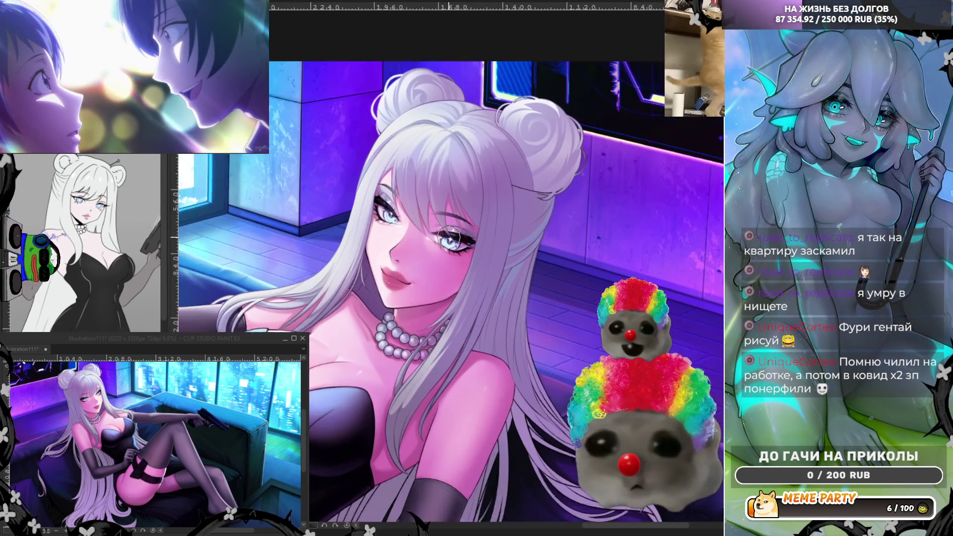
pyautogui.scroll(2, 439, 48)
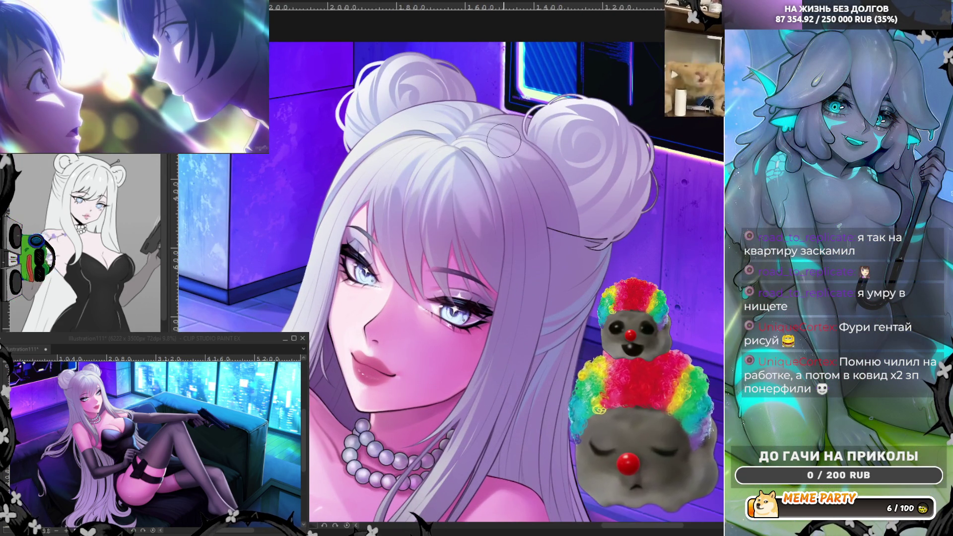
pyautogui.scroll(1, 439, 48)
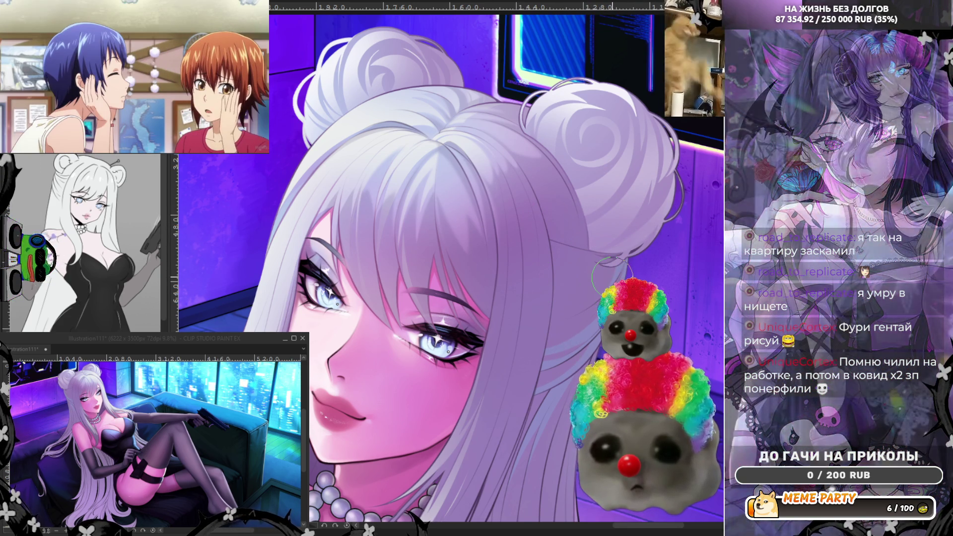
pyautogui.scroll(-3, 581, 51)
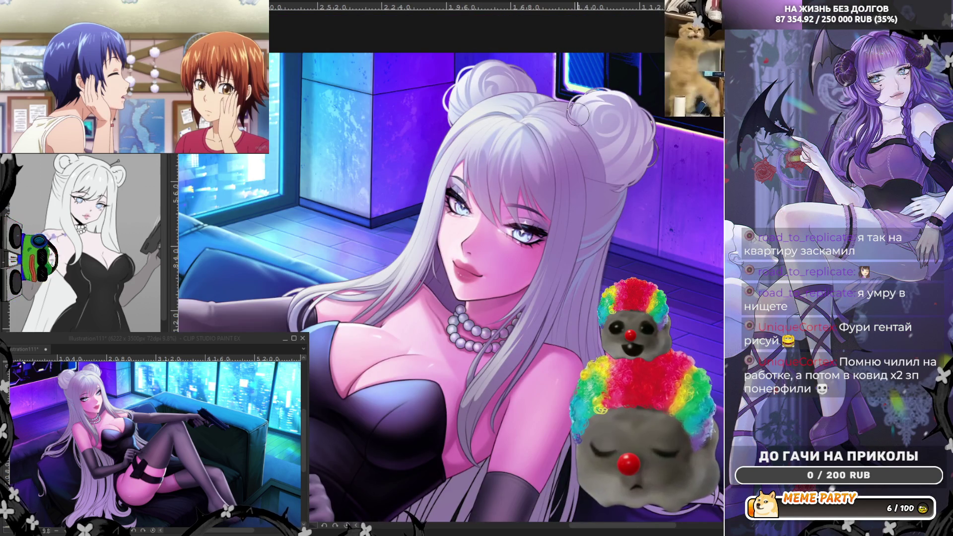
pyautogui.scroll(-2, 577, 115)
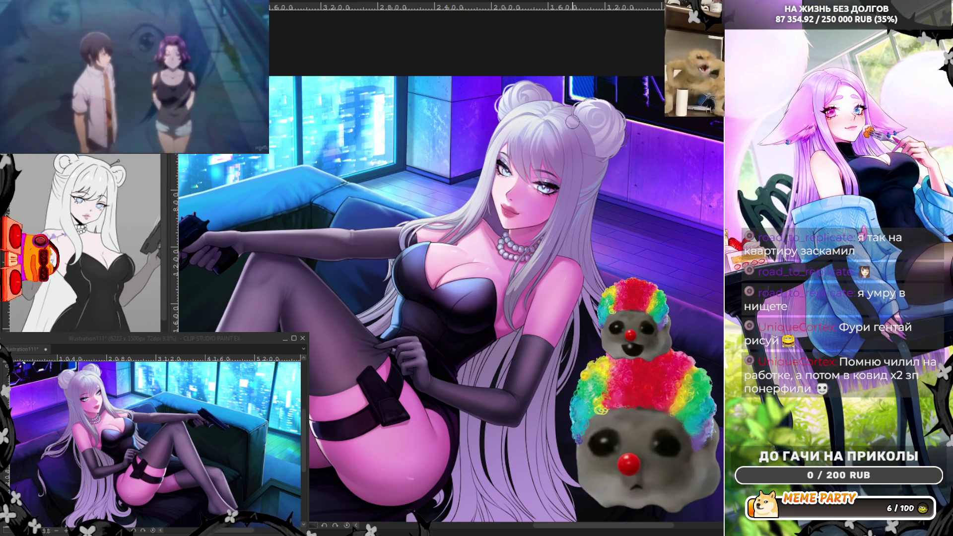
pyautogui.scroll(-3, 447, 297)
pyautogui.scroll(3, 446, 298)
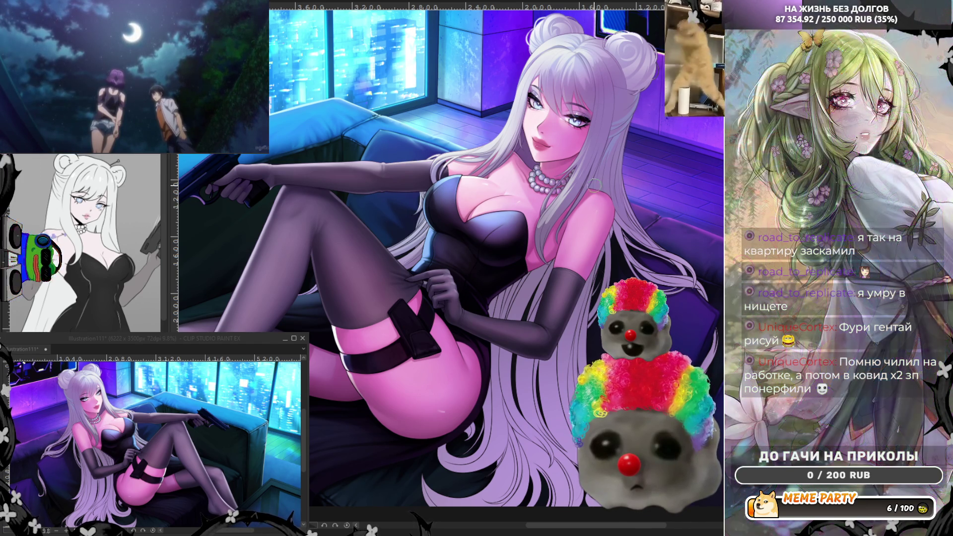
pyautogui.scroll(8, 459, 231)
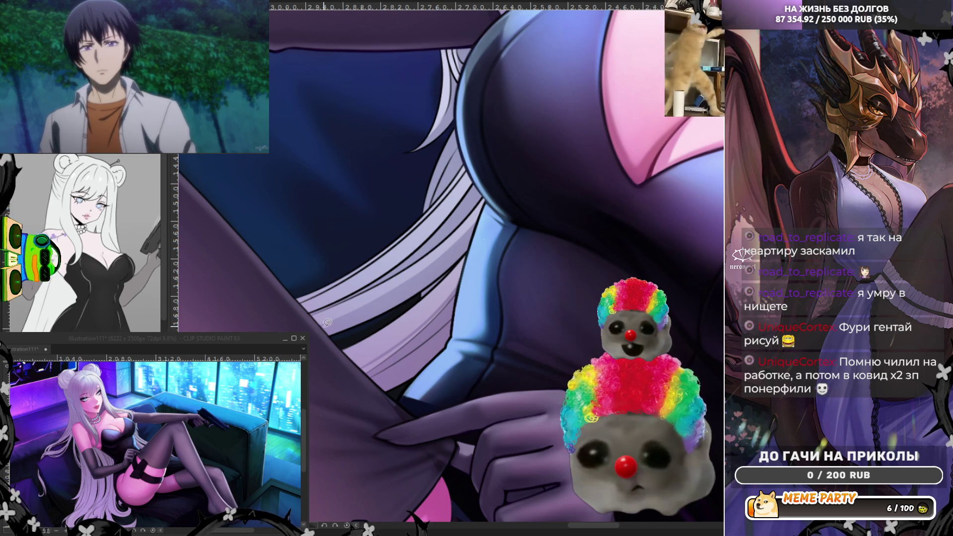
# Trace closed selection outlines around the upper hair strands falling over the dress
pyautogui.moveTo(314, 328)
pyautogui.mouseDown()
pyautogui.moveTo(341, 320)
pyautogui.moveTo(475, 211)
pyautogui.moveTo(497, 172)
pyautogui.mouseUp()
pyautogui.moveTo(472, 246); pyautogui.dragTo(397, 312)
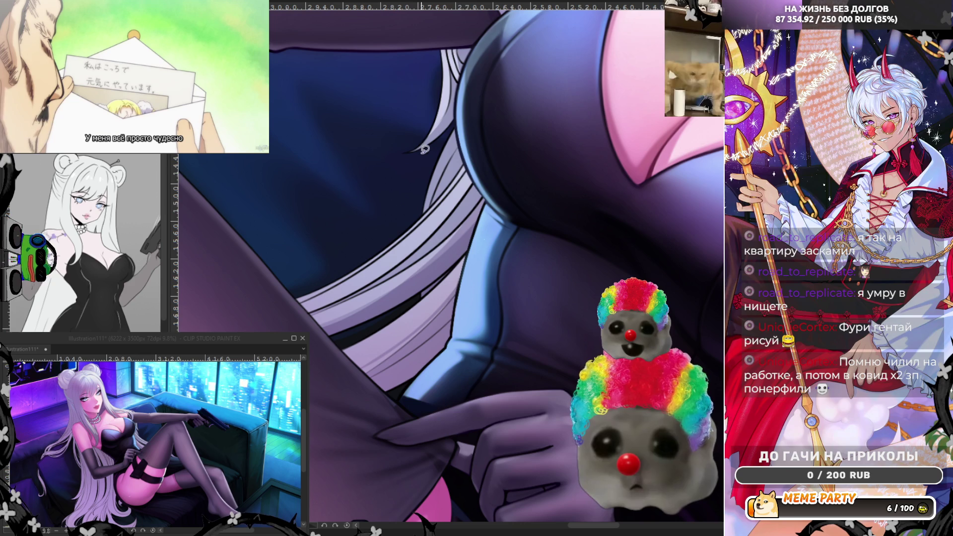
pyautogui.moveTo(430, 209)
pyautogui.mouseDown()
pyautogui.moveTo(470, 127)
pyautogui.moveTo(435, 197)
pyautogui.mouseUp()
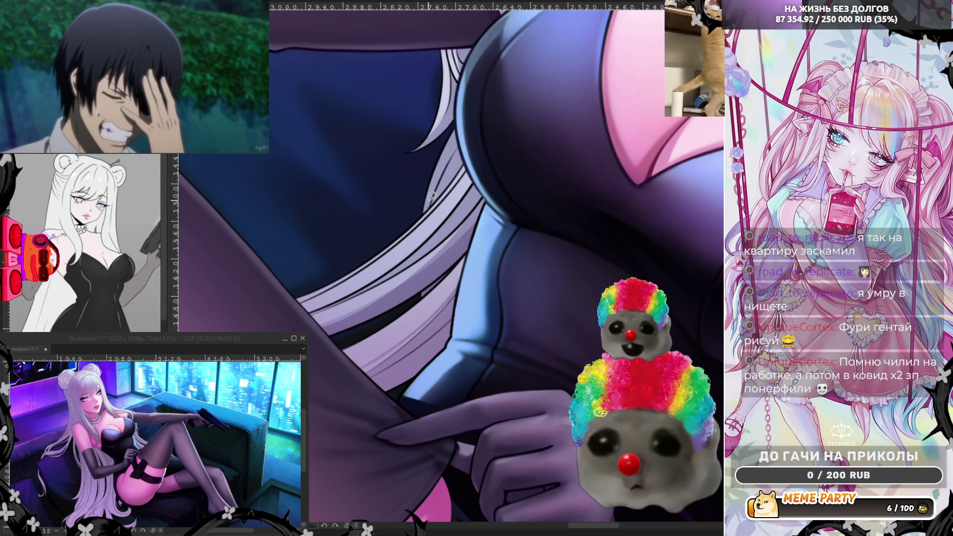
pyautogui.moveTo(441, 198); pyautogui.dragTo(433, 204)
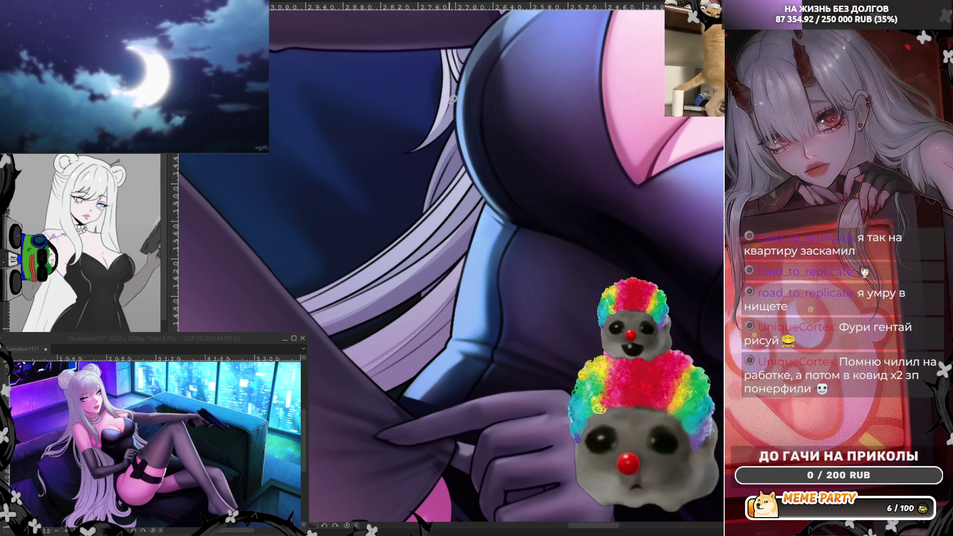
pyautogui.moveTo(413, 135); pyautogui.dragTo(435, 133)
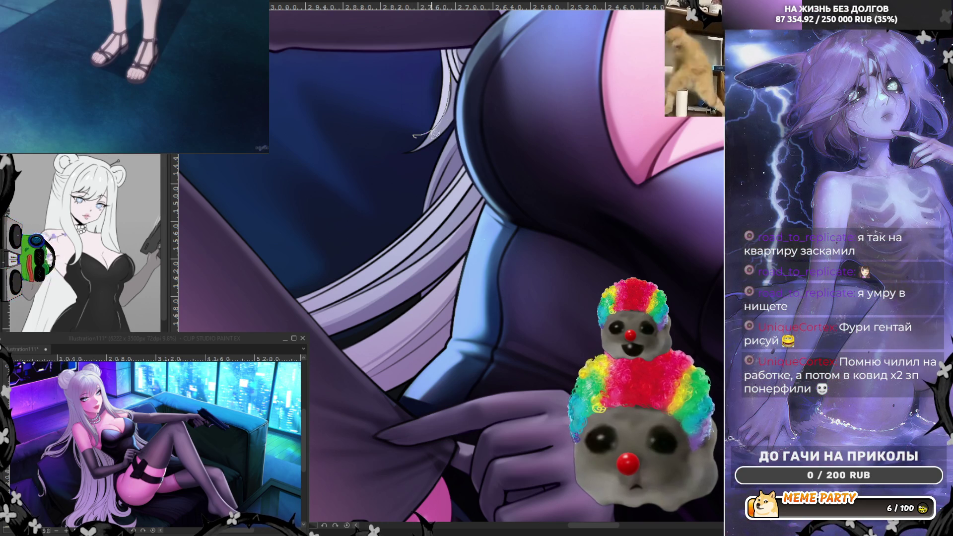
pyautogui.moveTo(456, 70); pyautogui.dragTo(437, 147)
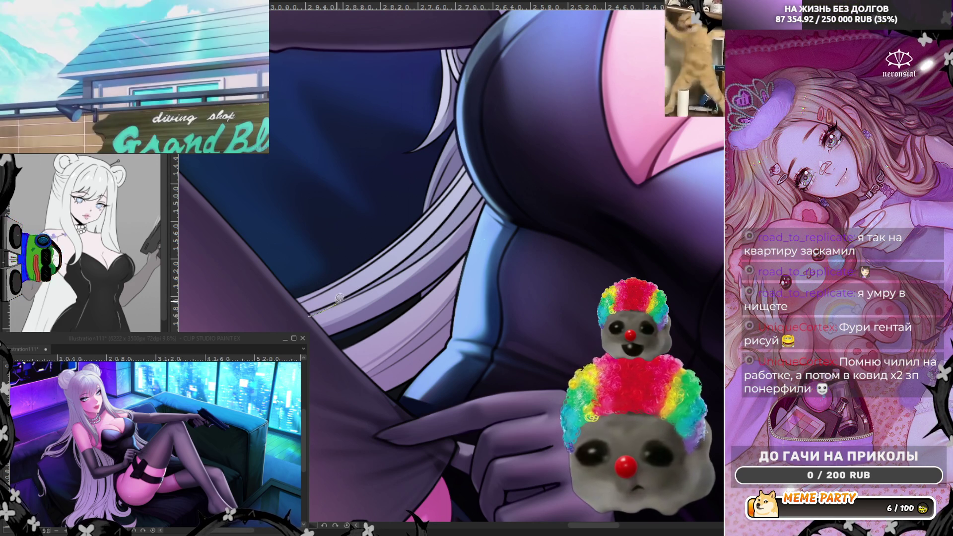
pyautogui.moveTo(382, 277); pyautogui.dragTo(334, 298)
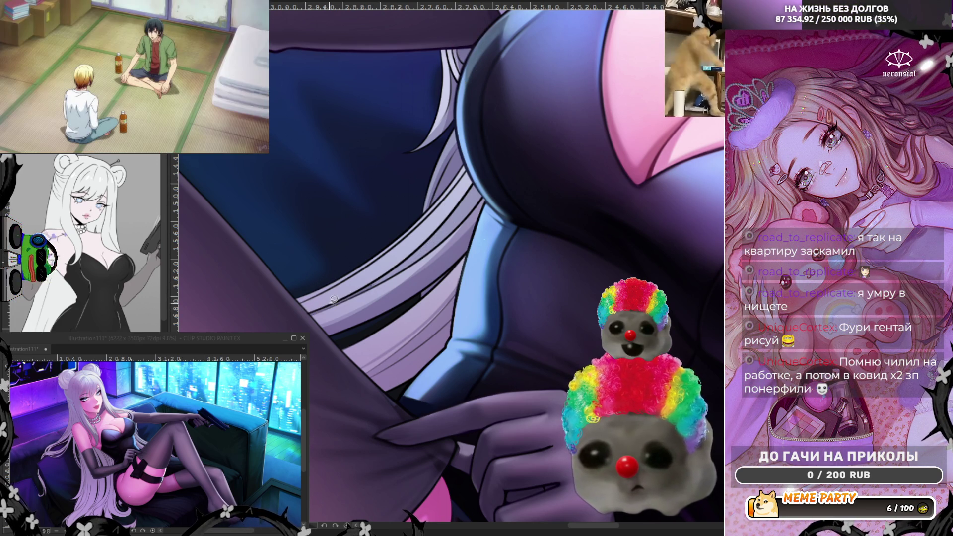
# Outline the lower hair strand and another hair area, completing the line near the hip
pyautogui.moveTo(393, 267); pyautogui.dragTo(439, 243)
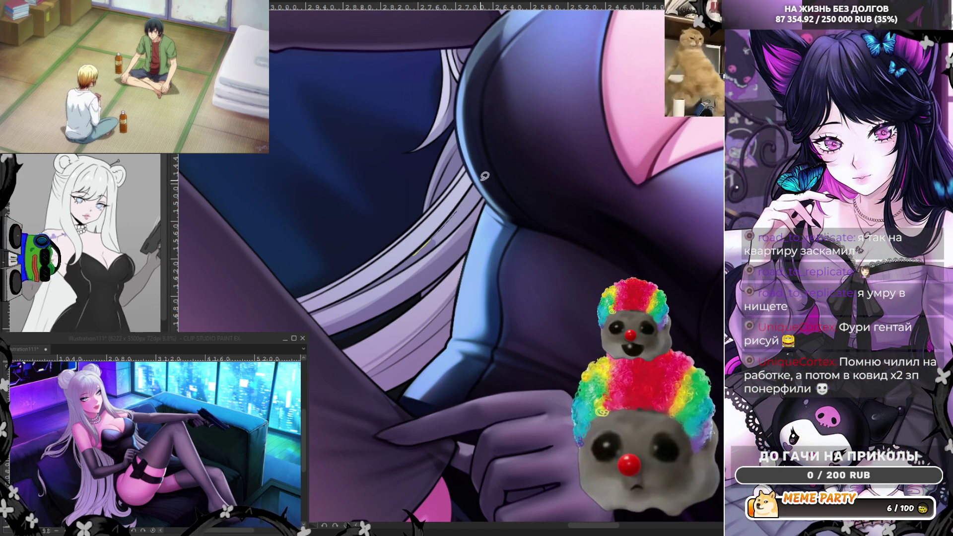
pyautogui.moveTo(484, 176); pyautogui.dragTo(482, 203)
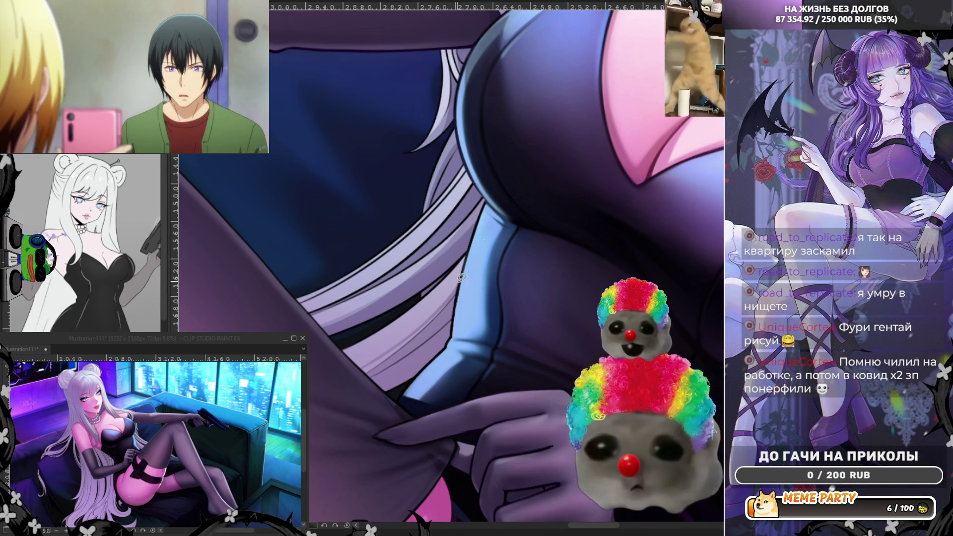
pyautogui.moveTo(366, 337); pyautogui.dragTo(366, 338)
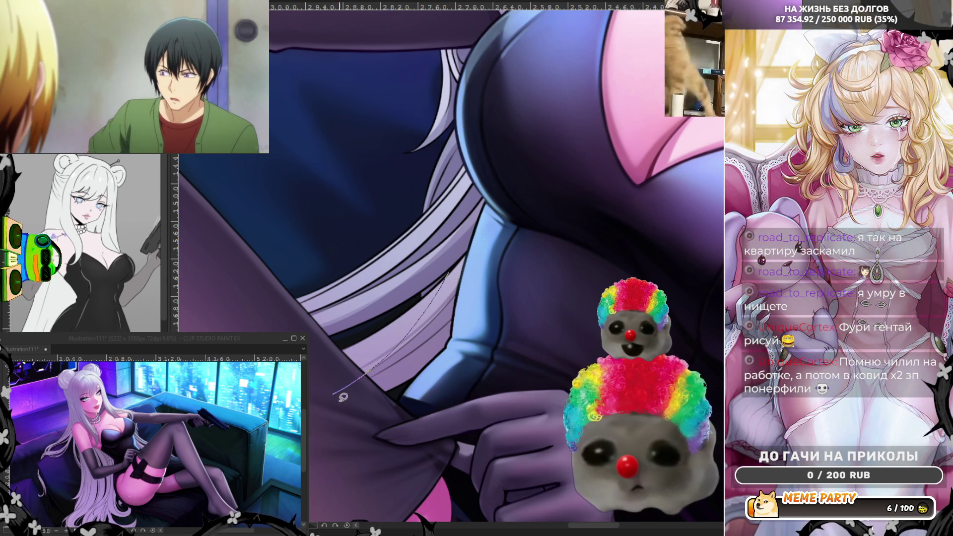
pyautogui.moveTo(472, 249)
pyautogui.mouseDown()
pyautogui.moveTo(415, 300)
pyautogui.moveTo(348, 393)
pyautogui.moveTo(447, 347)
pyautogui.moveTo(466, 287)
pyautogui.mouseUp()
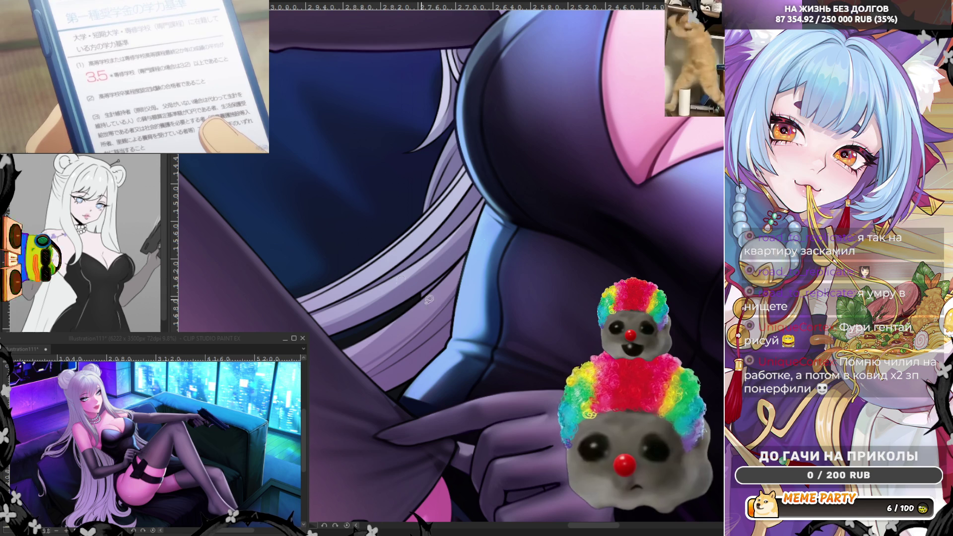
pyautogui.moveTo(452, 278); pyautogui.dragTo(322, 375)
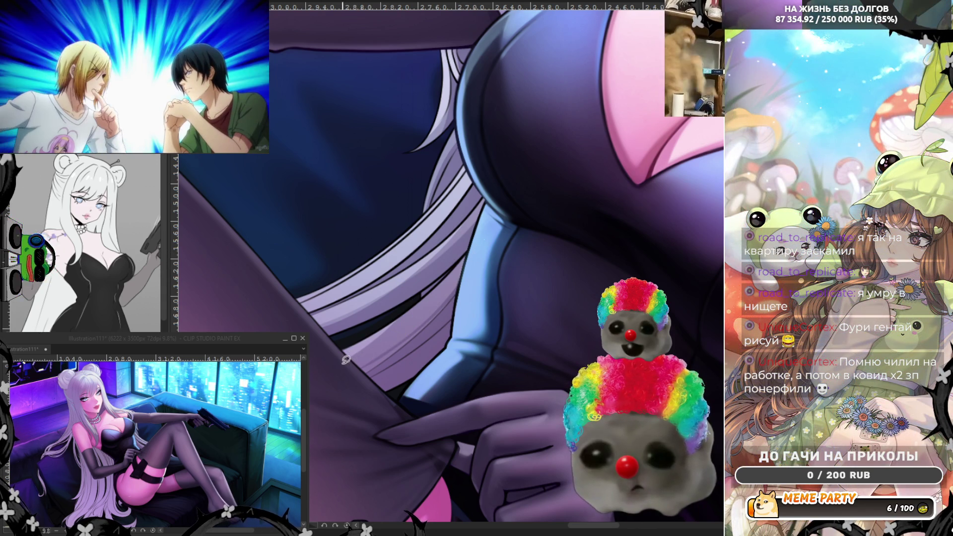
pyautogui.moveTo(460, 282); pyautogui.dragTo(377, 374)
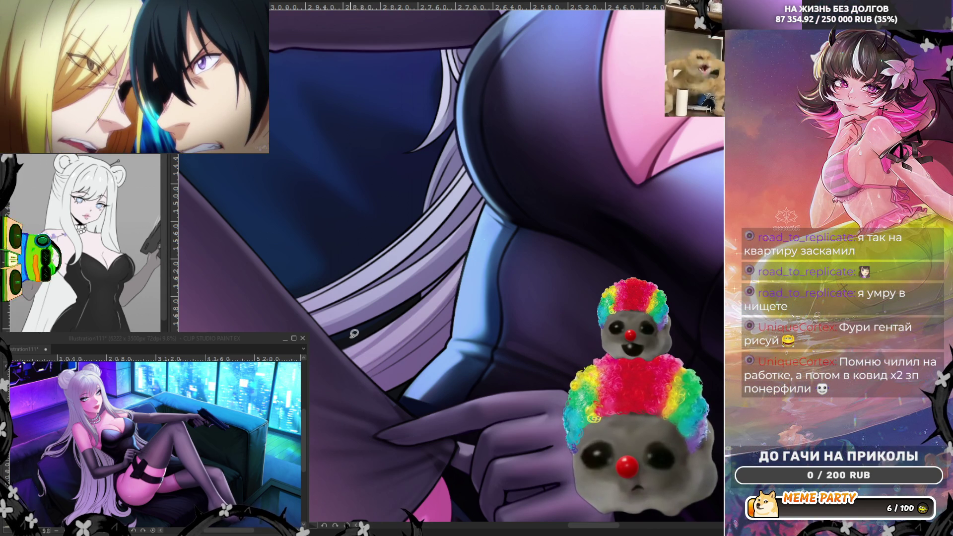
pyautogui.scroll(-8, 365, 234)
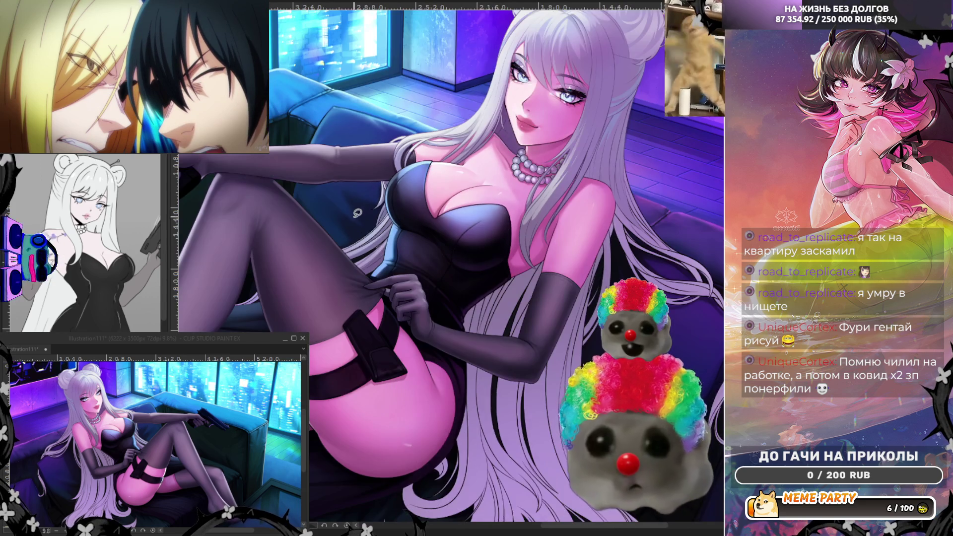
pyautogui.scroll(8, 294, 266)
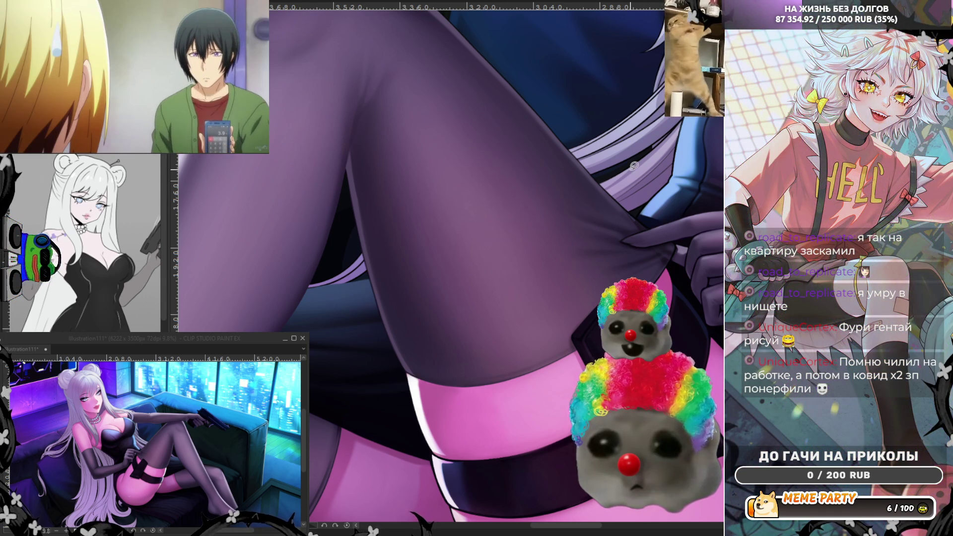
pyautogui.scroll(-4, 634, 165)
pyautogui.scroll(4, 675, 233)
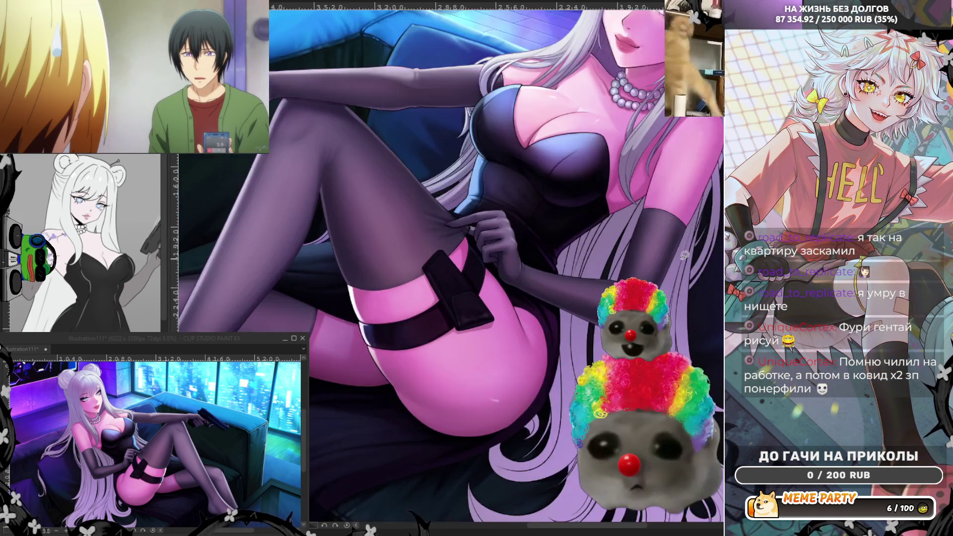
pyautogui.moveTo(615, 119)
pyautogui.mouseDown()
pyautogui.moveTo(543, 228)
pyautogui.moveTo(517, 307)
pyautogui.mouseUp()
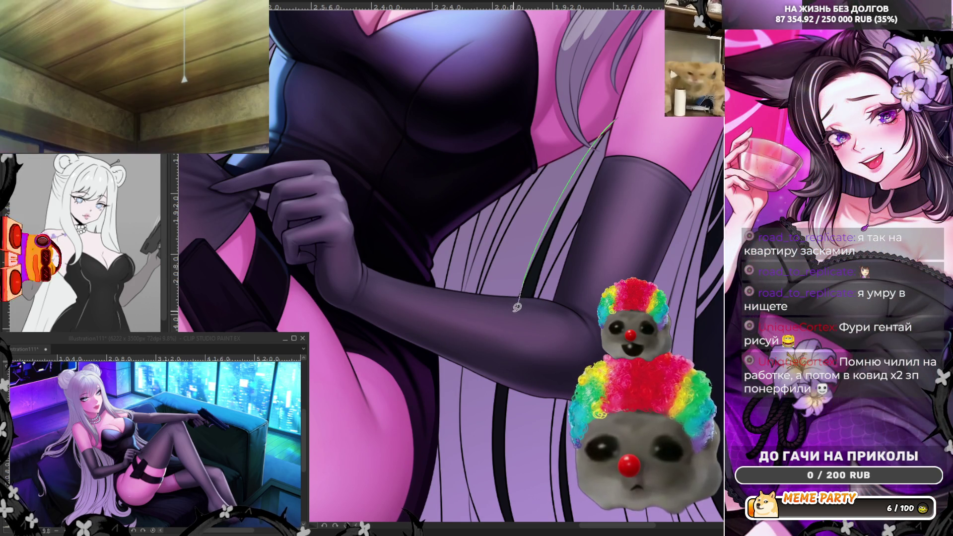
pyautogui.hotkey('ctrl', 'z')
pyautogui.moveTo(619, 120); pyautogui.dragTo(491, 320)
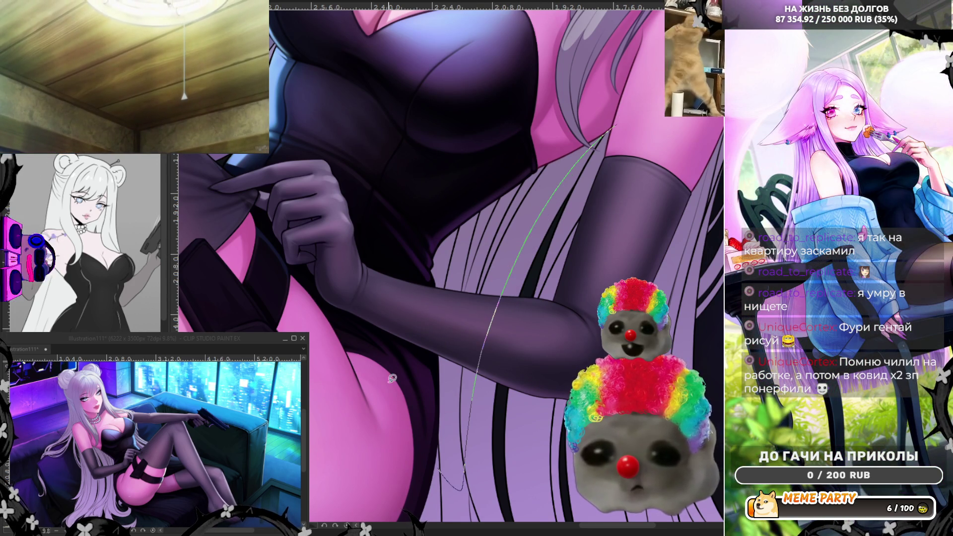
pyautogui.hotkey('ctrl', 'z')
pyautogui.scroll(-3, 516, 181)
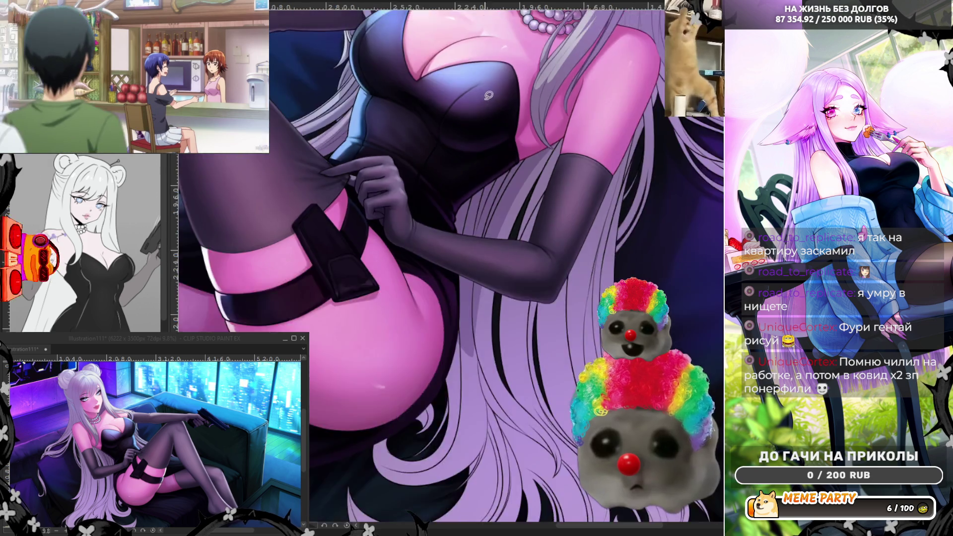
# Undo a stray glove line, then draw curved strand lines down the hair beside the arm
pyautogui.scroll(3, 440, 206)
pyautogui.moveTo(477, 128); pyautogui.dragTo(474, 143)
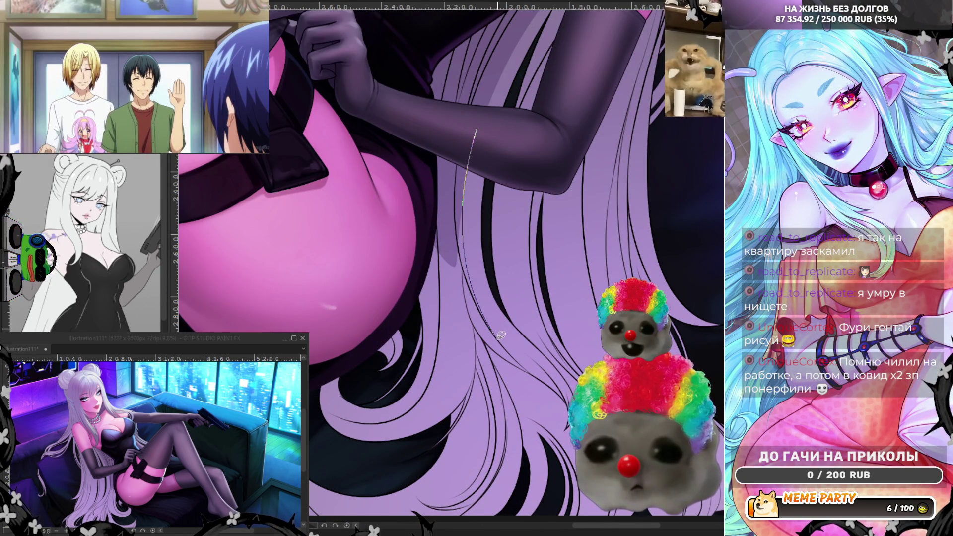
pyautogui.hotkey('ctrl', 'z')
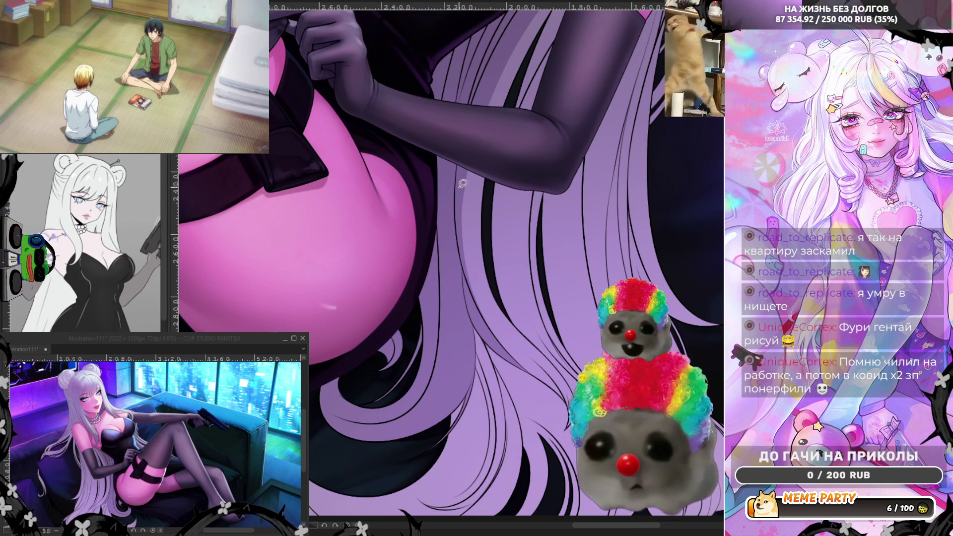
pyautogui.moveTo(482, 145)
pyautogui.mouseDown()
pyautogui.moveTo(469, 239)
pyautogui.moveTo(515, 354)
pyautogui.mouseUp()
pyautogui.moveTo(436, 163); pyautogui.dragTo(467, 135)
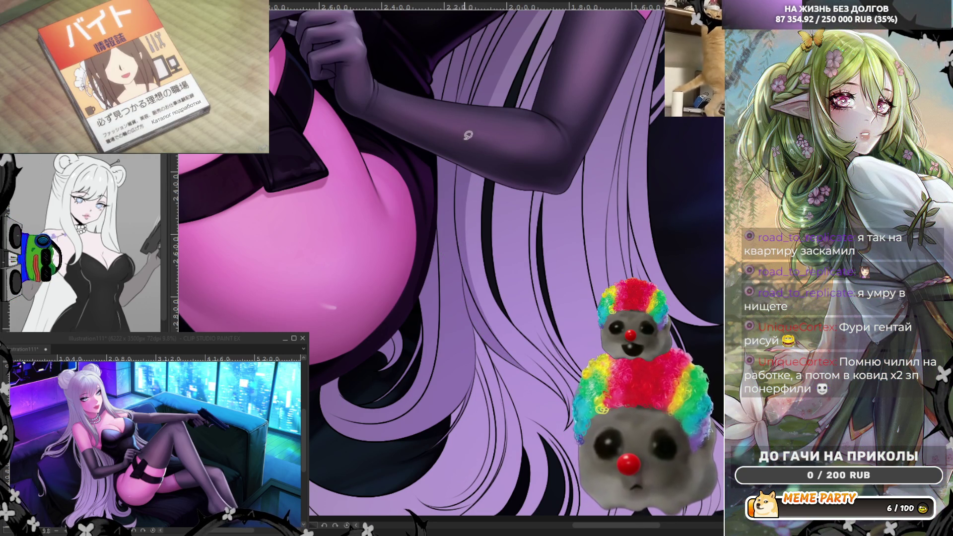
pyautogui.moveTo(475, 309)
pyautogui.mouseDown()
pyautogui.moveTo(484, 348)
pyautogui.moveTo(477, 407)
pyautogui.moveTo(436, 466)
pyautogui.moveTo(315, 441)
pyautogui.mouseUp()
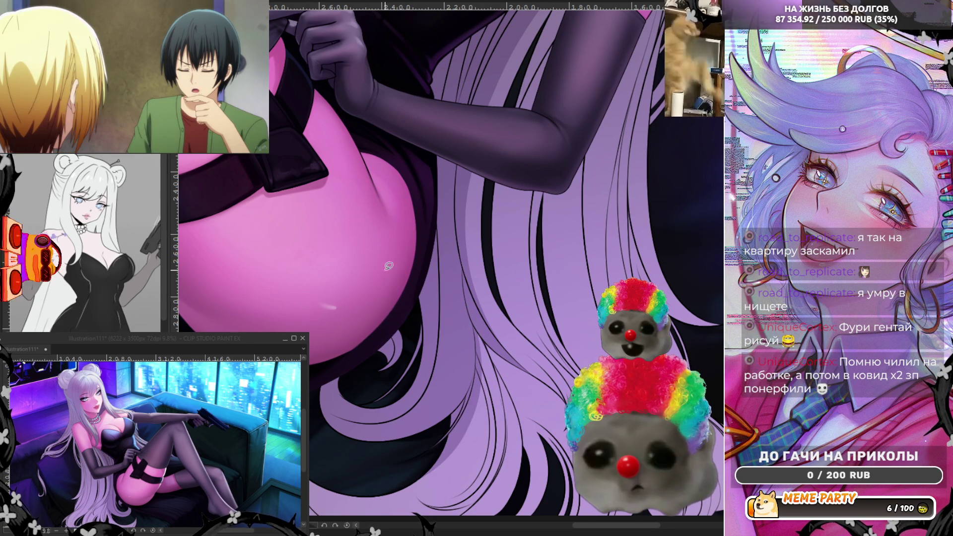
# Undo two trial strands, reset to a small brush, and draw one thin strand down the lower hair
pyautogui.scroll(2, 389, 266)
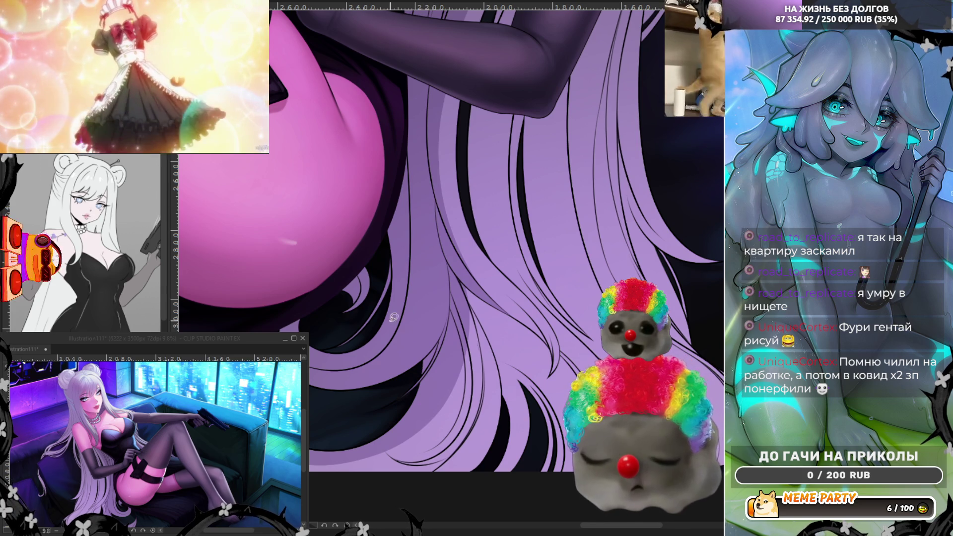
pyautogui.moveTo(431, 314)
pyautogui.mouseDown()
pyautogui.moveTo(449, 378)
pyautogui.moveTo(439, 422)
pyautogui.moveTo(422, 444)
pyautogui.mouseUp()
pyautogui.moveTo(360, 452); pyautogui.dragTo(441, 444)
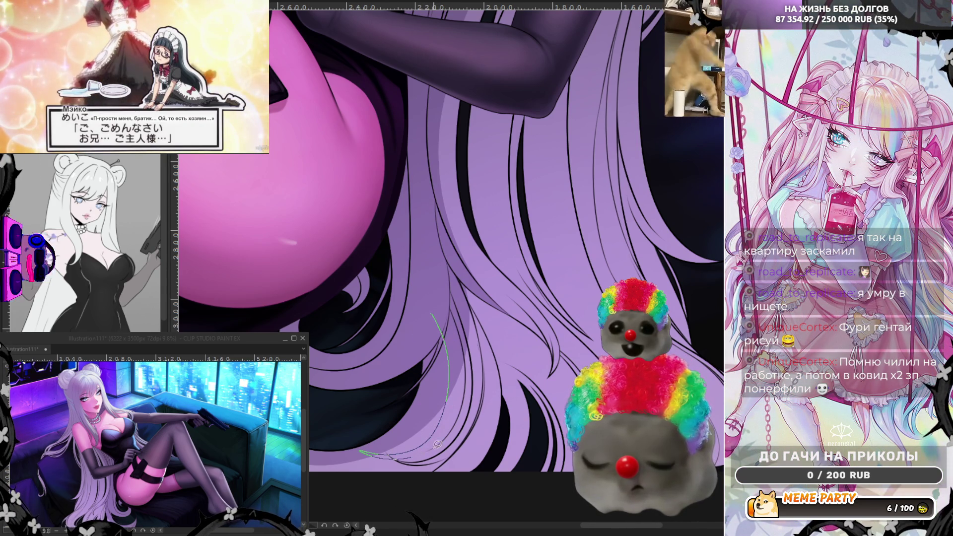
pyautogui.hotkey('ctrl', 'z')
pyautogui.hotkey('ctrl', 'z')
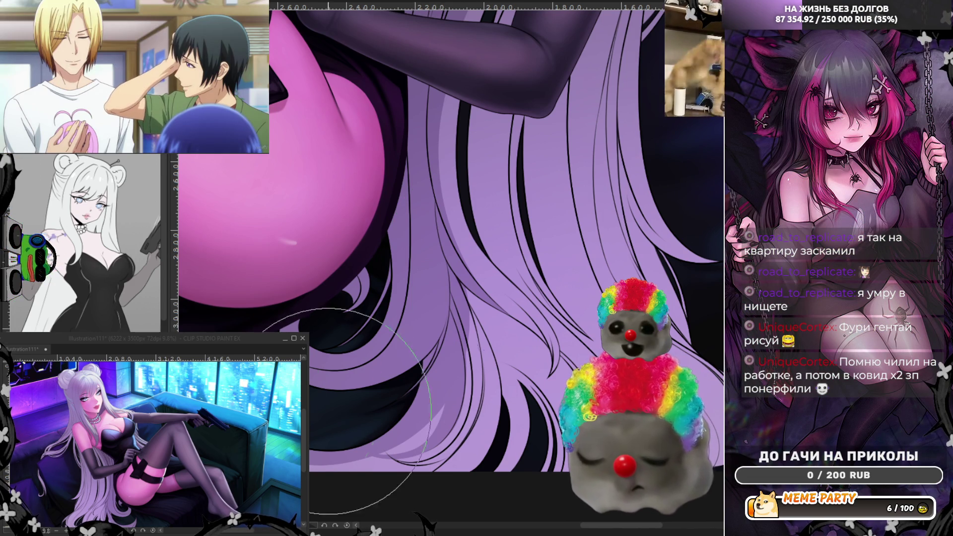
pyautogui.press(']')
pyautogui.press(']')
pyautogui.press(']')
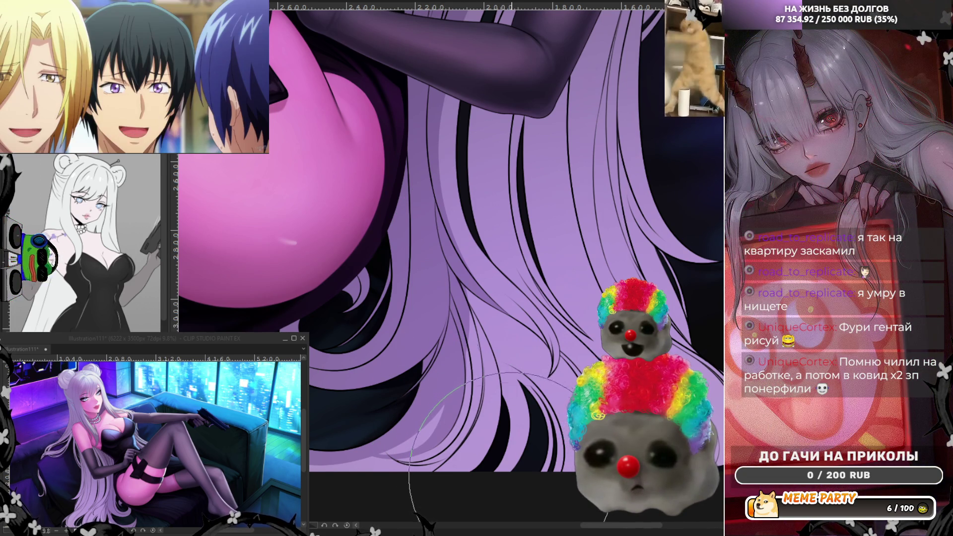
pyautogui.press('[')
pyautogui.press('[')
pyautogui.press('[')
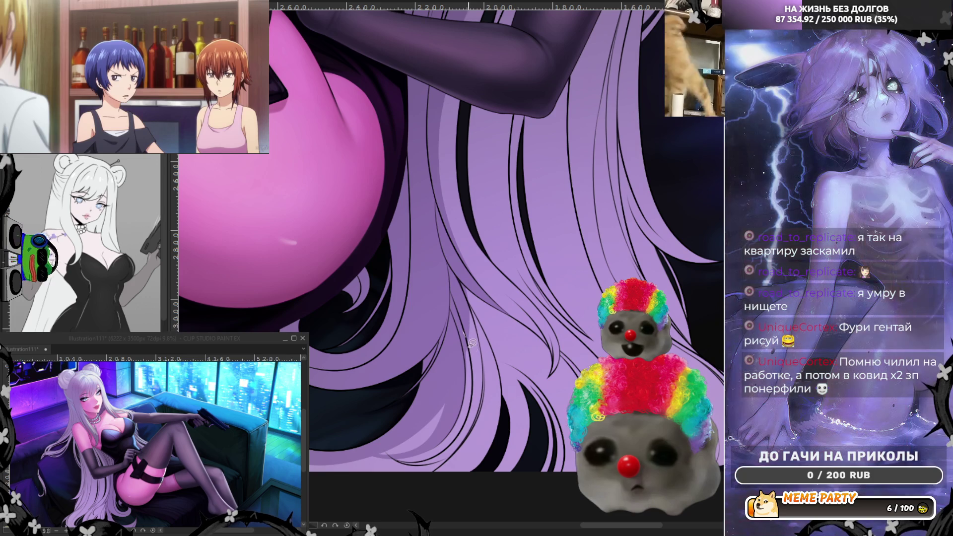
pyautogui.moveTo(460, 336); pyautogui.dragTo(471, 384)
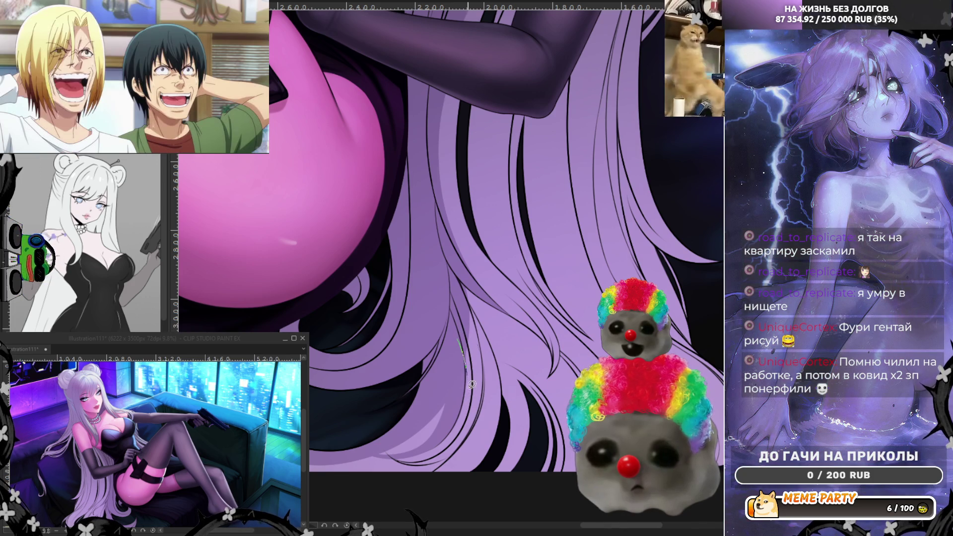
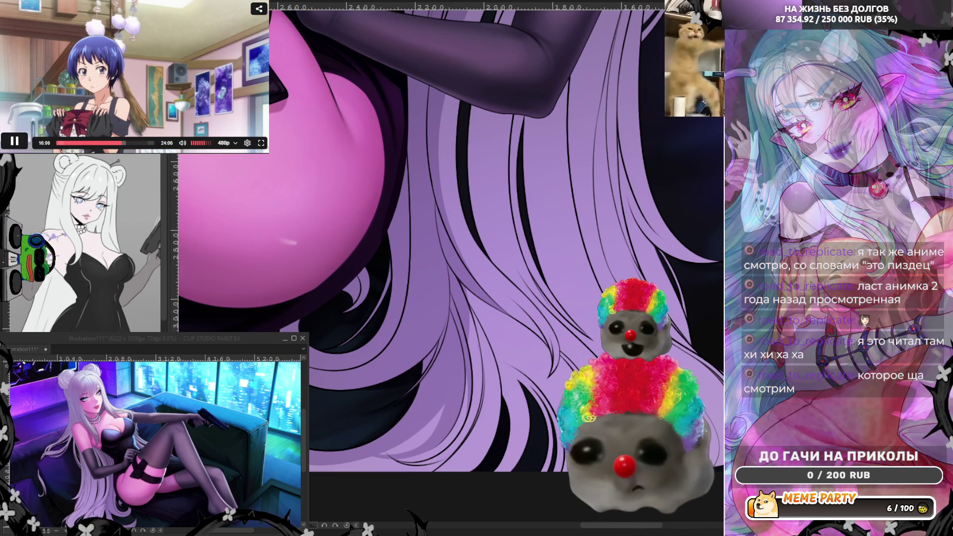
# Frame the hair and keep a short thin strand line, undoing the longer strand attempts
pyautogui.moveTo(561, 321); pyautogui.dragTo(546, 304)
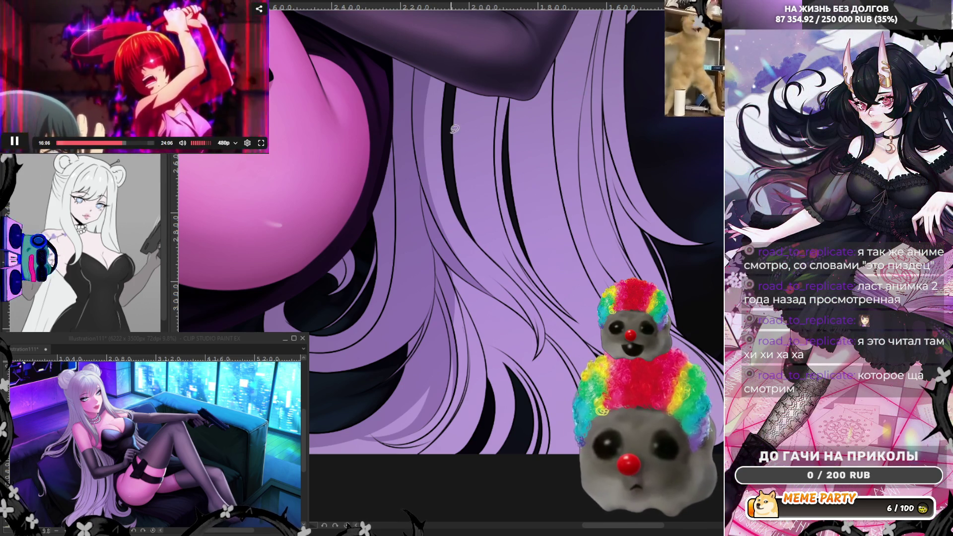
pyautogui.moveTo(436, 57)
pyautogui.mouseDown()
pyautogui.moveTo(494, 273)
pyautogui.moveTo(544, 314)
pyautogui.mouseUp()
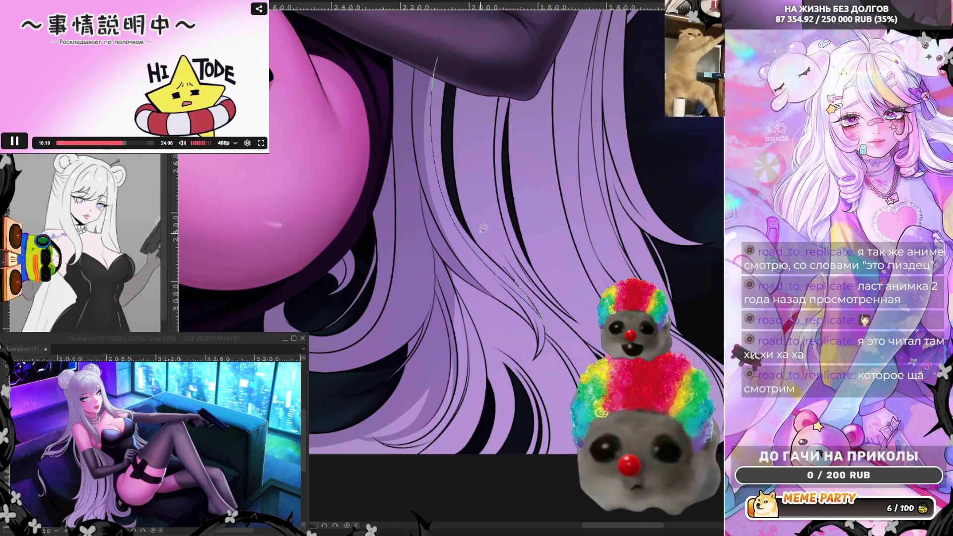
pyautogui.hotkey('ctrl', 'z')
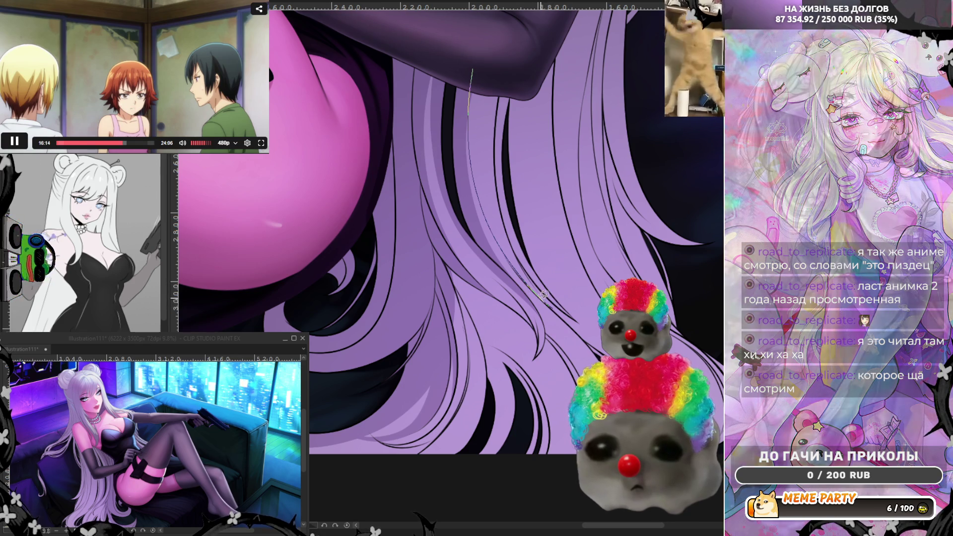
pyautogui.hotkey('ctrl', 'z')
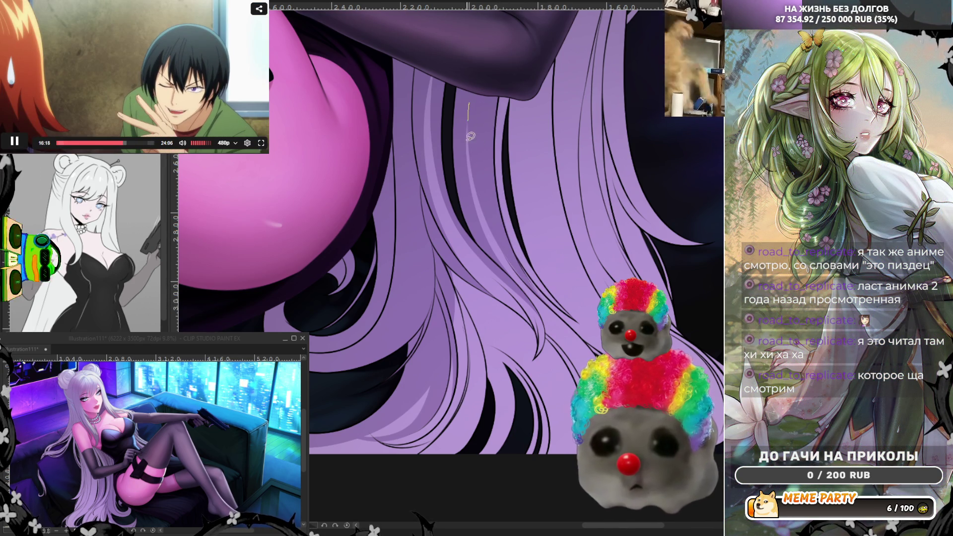
pyautogui.hotkey('ctrl', 'z')
pyautogui.moveTo(494, 225); pyautogui.dragTo(530, 278)
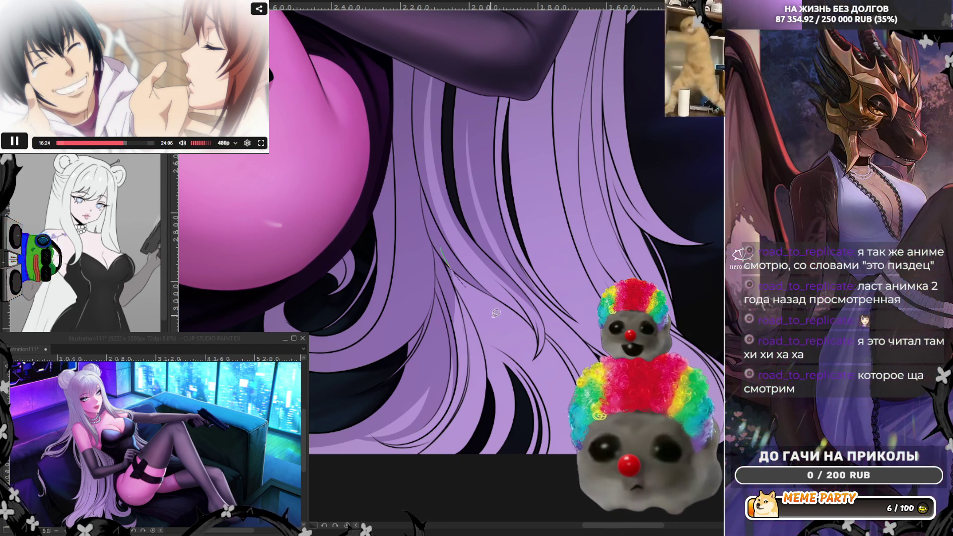
pyautogui.moveTo(441, 248); pyautogui.dragTo(469, 487)
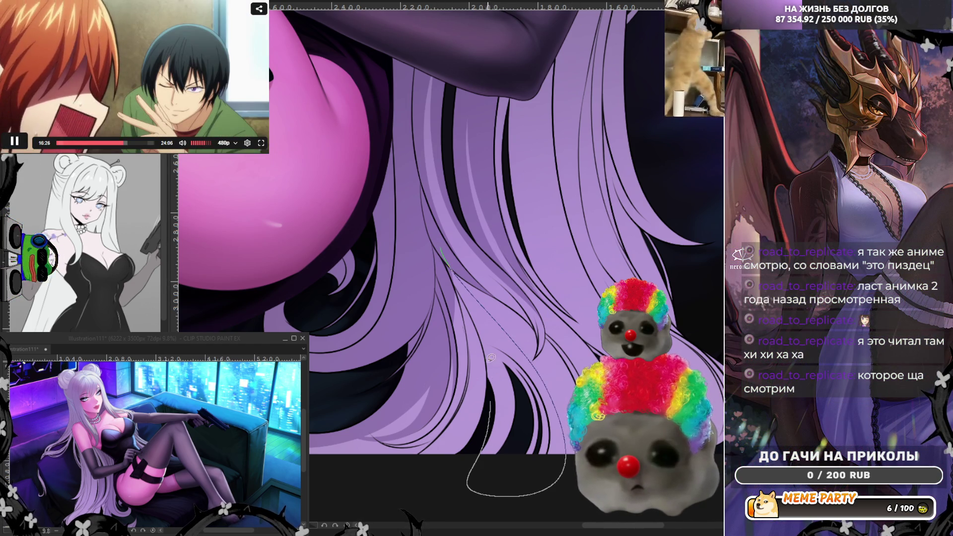
# Try several strand lines down the lower hair, undoing each unsatisfactory stroke
pyautogui.hotkey('ctrl', 'z')
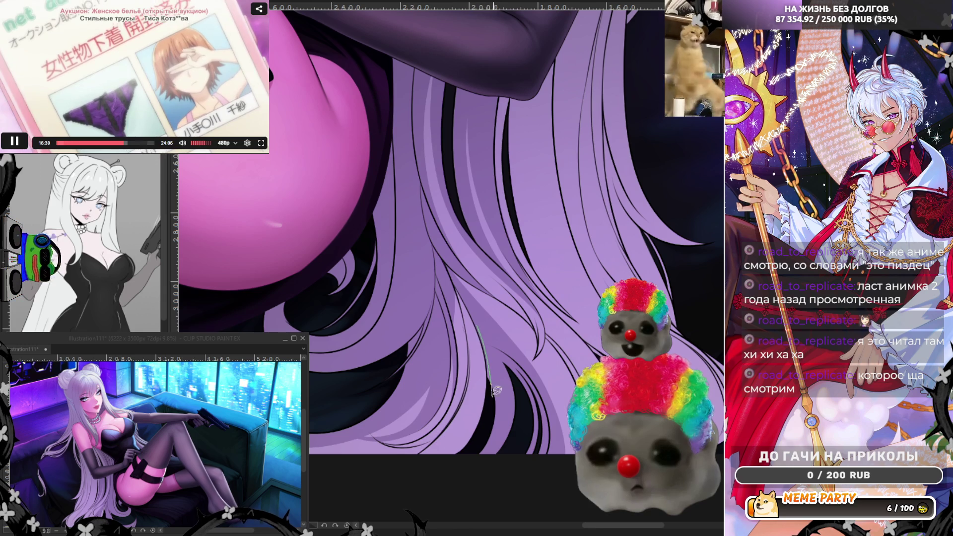
pyautogui.moveTo(442, 270)
pyautogui.mouseDown()
pyautogui.moveTo(465, 386)
pyautogui.moveTo(447, 416)
pyautogui.mouseUp()
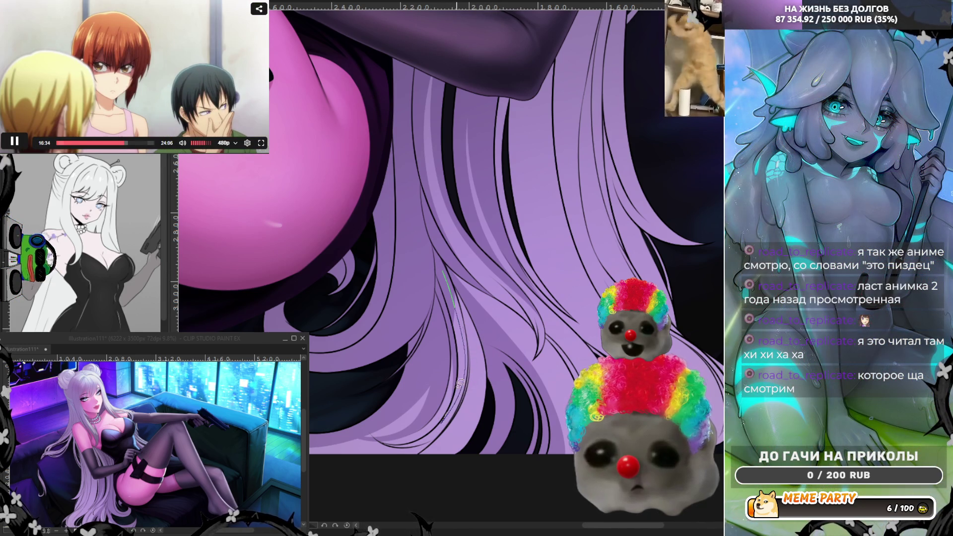
pyautogui.hotkey('ctrl', 'z')
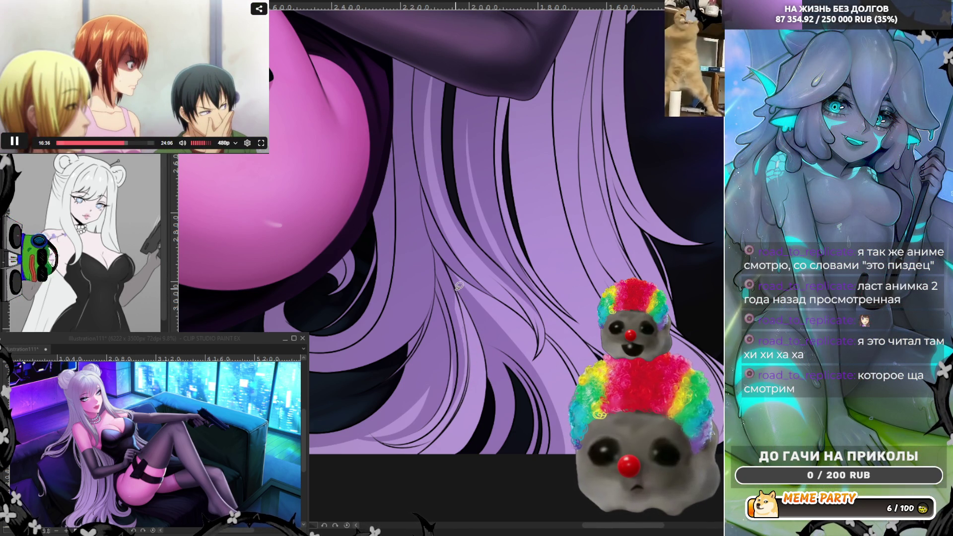
pyautogui.moveTo(463, 317)
pyautogui.mouseDown()
pyautogui.moveTo(474, 375)
pyautogui.moveTo(462, 457)
pyautogui.mouseUp()
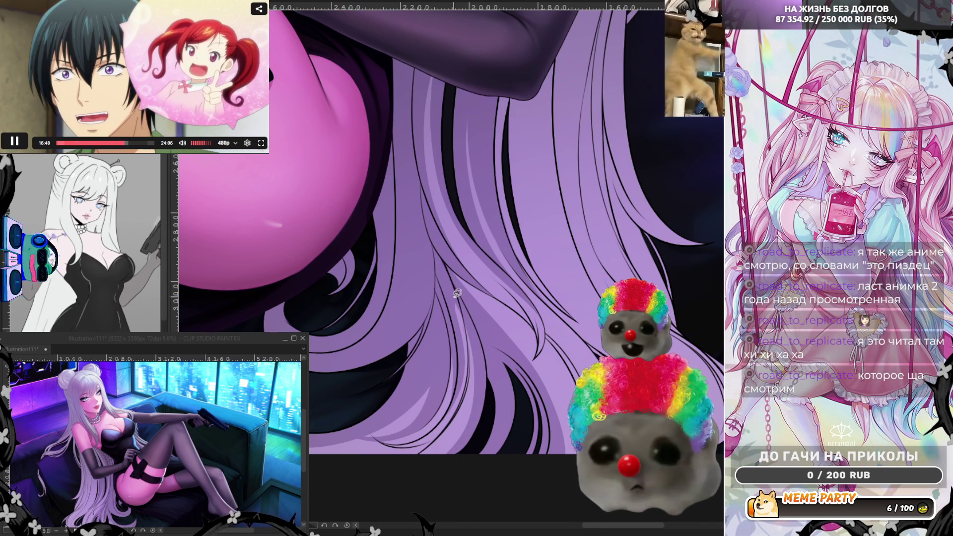
pyautogui.hotkey('ctrl', 'z')
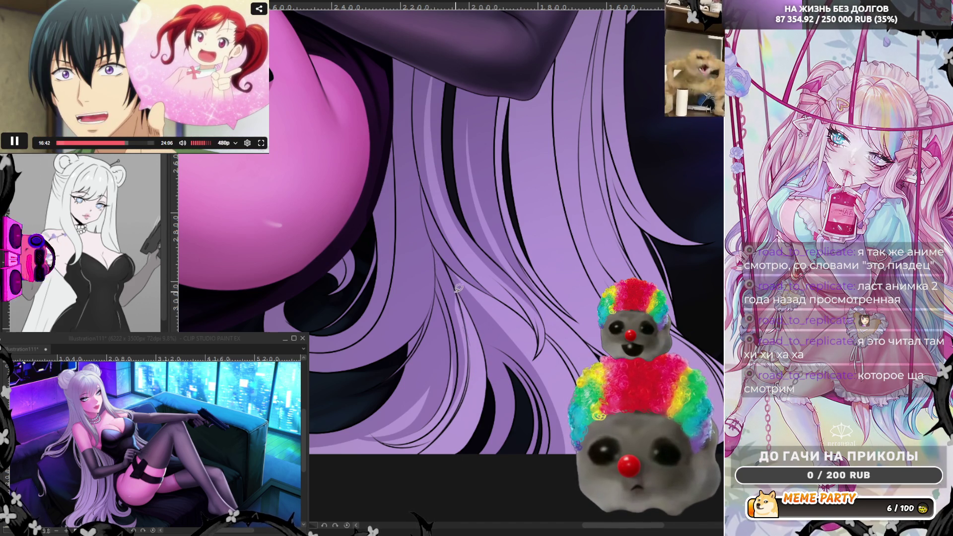
pyautogui.moveTo(466, 315); pyautogui.dragTo(476, 432)
pyautogui.hotkey('ctrl', 'z')
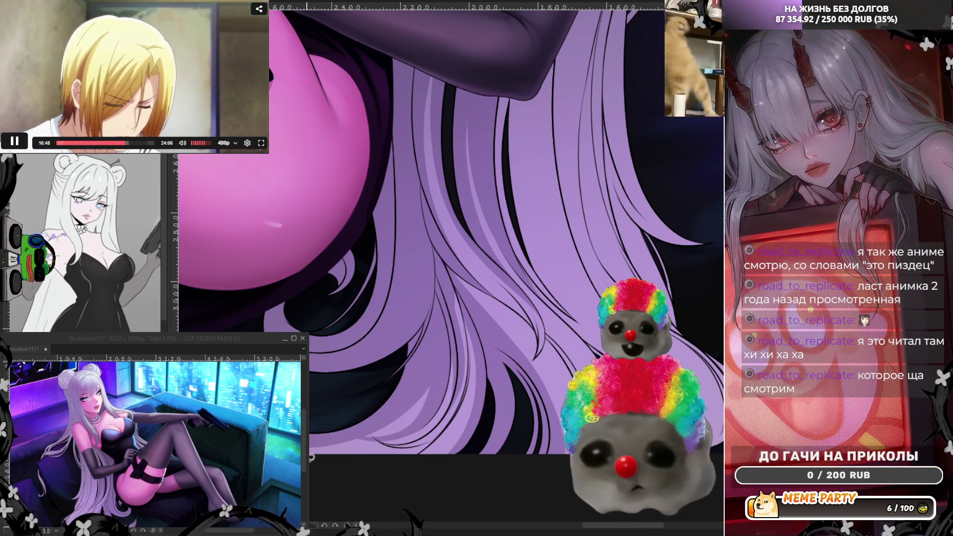
# Lasso-fill curving strand shapes through the lower purple hair
pyautogui.moveTo(347, 459)
pyautogui.mouseDown()
pyautogui.moveTo(397, 442)
pyautogui.moveTo(431, 411)
pyautogui.moveTo(357, 462)
pyautogui.mouseUp()
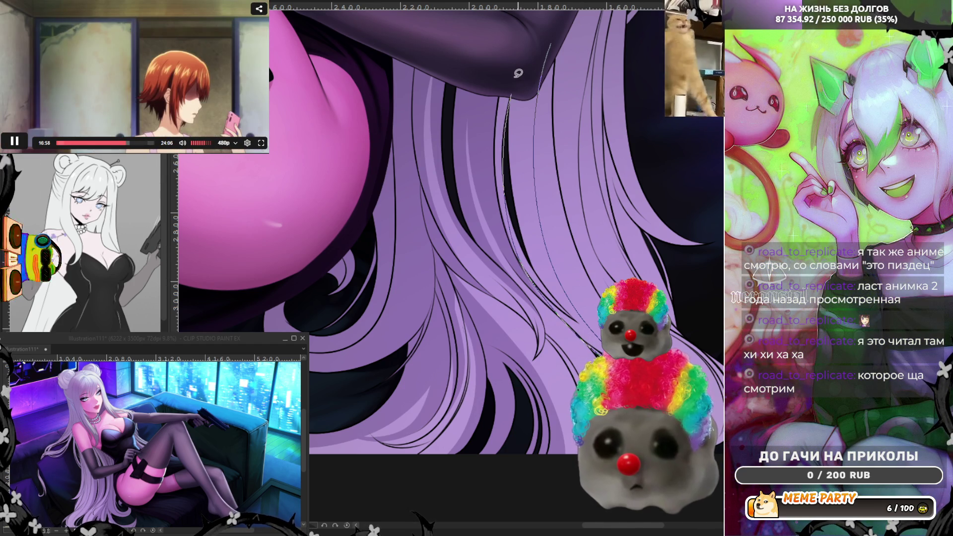
pyautogui.moveTo(518, 73); pyautogui.dragTo(518, 75)
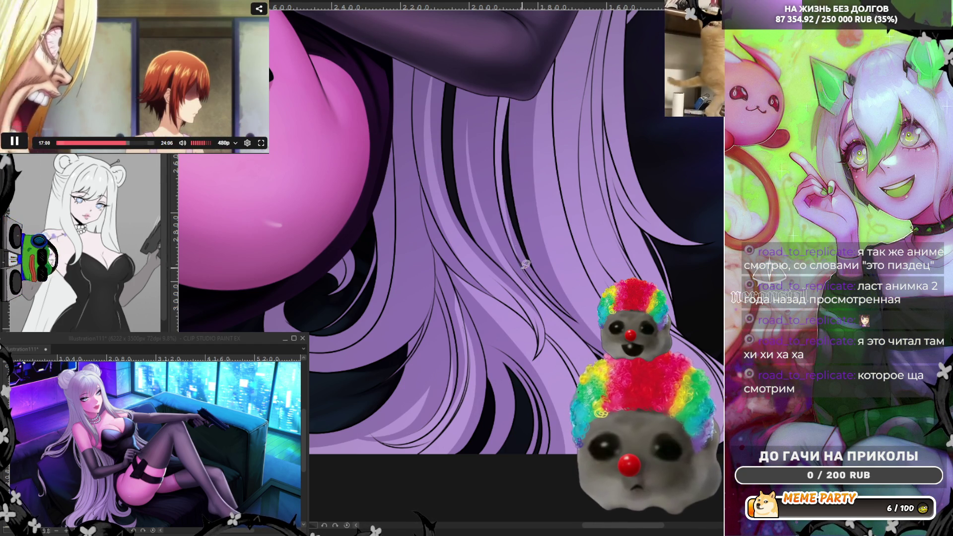
pyautogui.moveTo(503, 211)
pyautogui.mouseDown()
pyautogui.moveTo(526, 263)
pyautogui.moveTo(574, 314)
pyautogui.mouseUp()
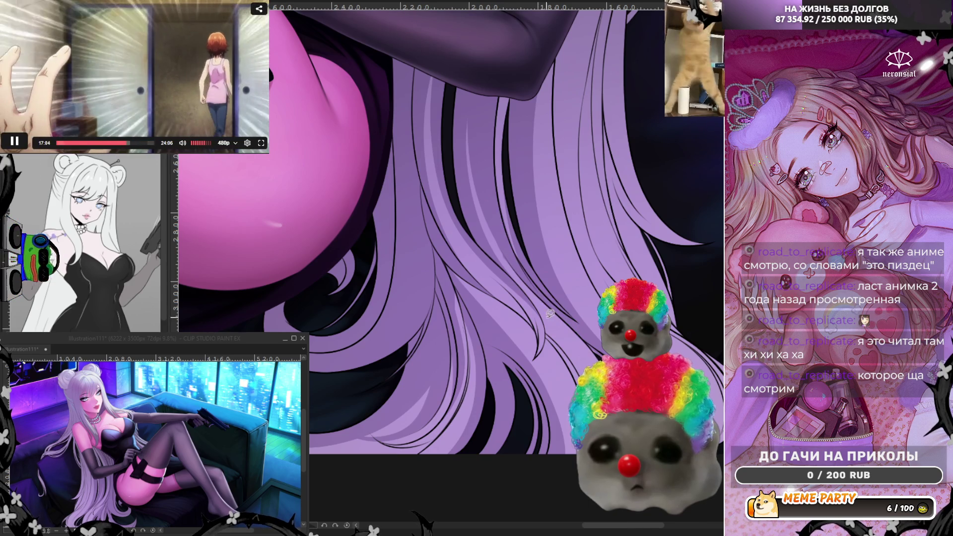
pyautogui.moveTo(507, 280)
pyautogui.mouseDown()
pyautogui.moveTo(553, 309)
pyautogui.moveTo(585, 365)
pyautogui.mouseUp()
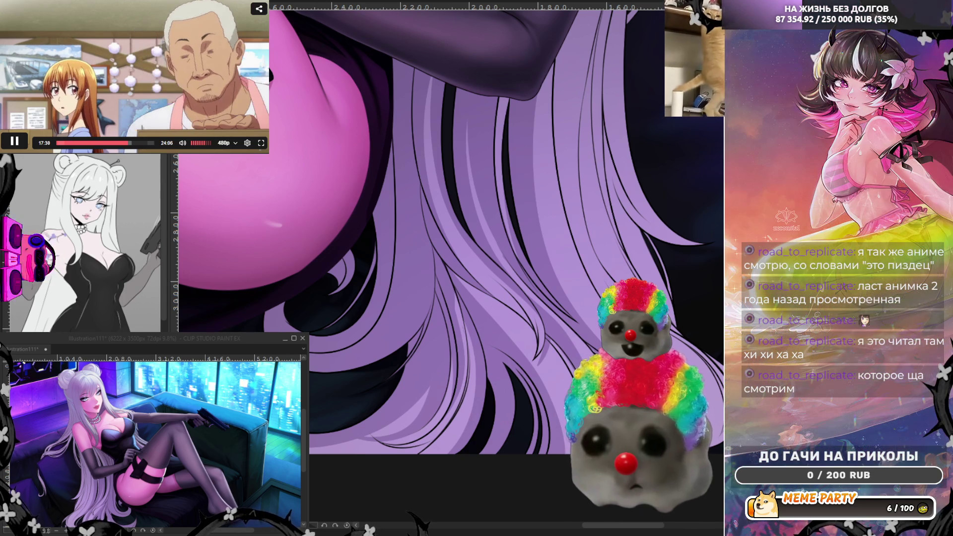
# Mirror the canvas horizontally, zoom in, and lasso-fill three strand shapes across the hair
pyautogui.press('h')
pyautogui.scroll(1, 362, 409)
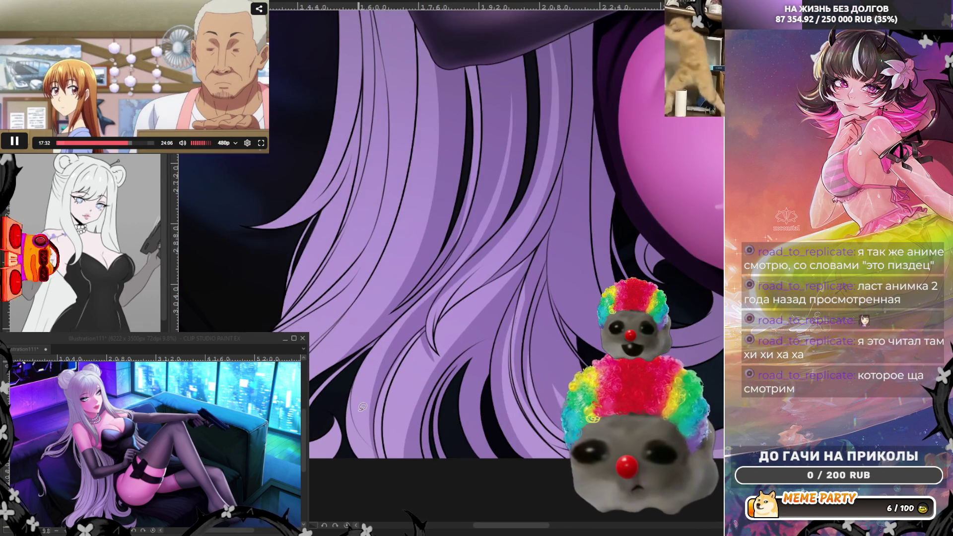
pyautogui.scroll(1, 362, 407)
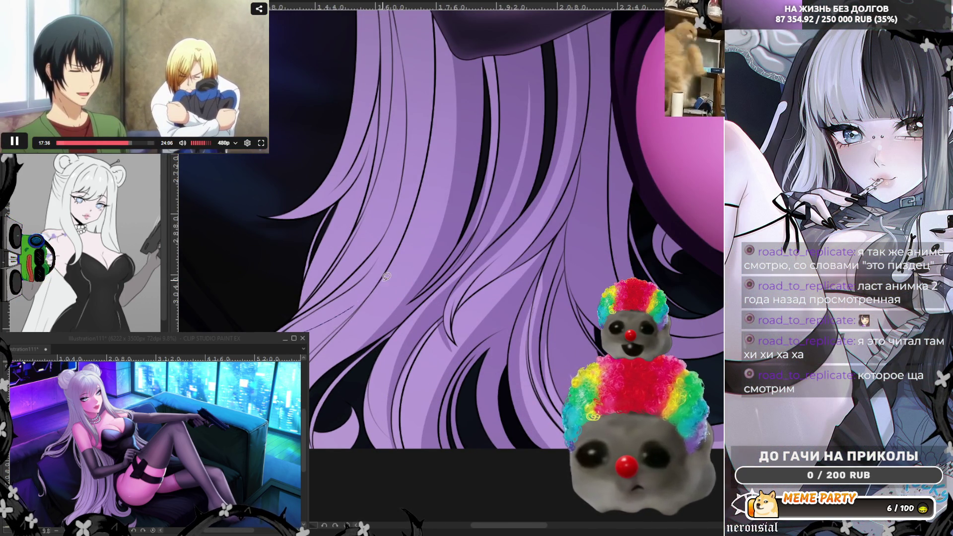
pyautogui.moveTo(386, 276); pyautogui.dragTo(310, 345)
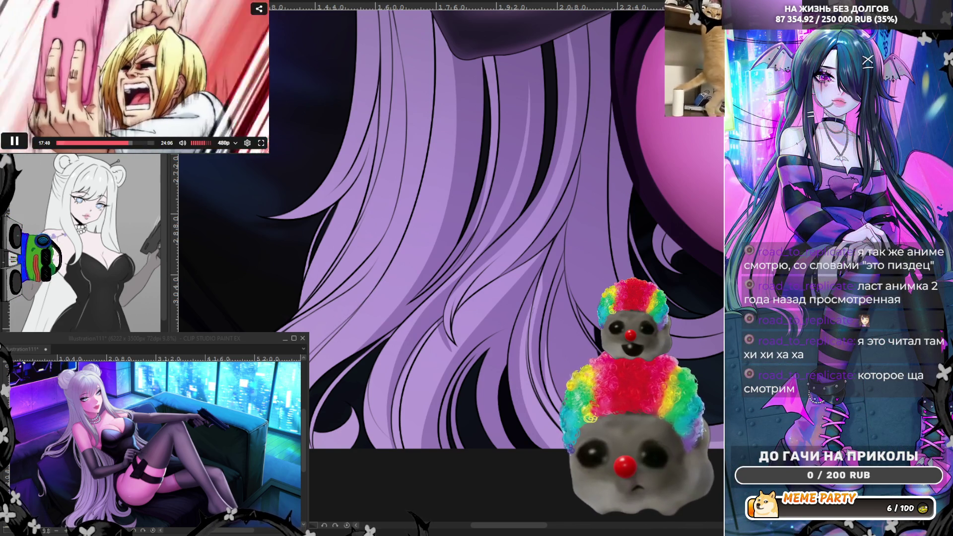
pyautogui.moveTo(280, 331)
pyautogui.mouseDown()
pyautogui.moveTo(350, 302)
pyautogui.moveTo(397, 256)
pyautogui.moveTo(420, 192)
pyautogui.mouseUp()
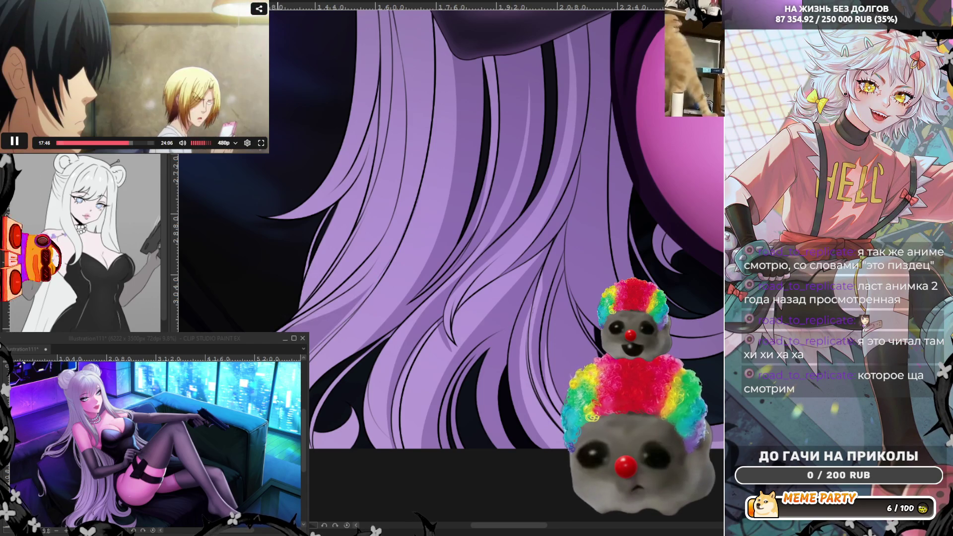
pyautogui.moveTo(330, 333)
pyautogui.mouseDown()
pyautogui.moveTo(369, 287)
pyautogui.moveTo(409, 206)
pyautogui.moveTo(304, 330)
pyautogui.moveTo(387, 263)
pyautogui.moveTo(410, 229)
pyautogui.mouseUp()
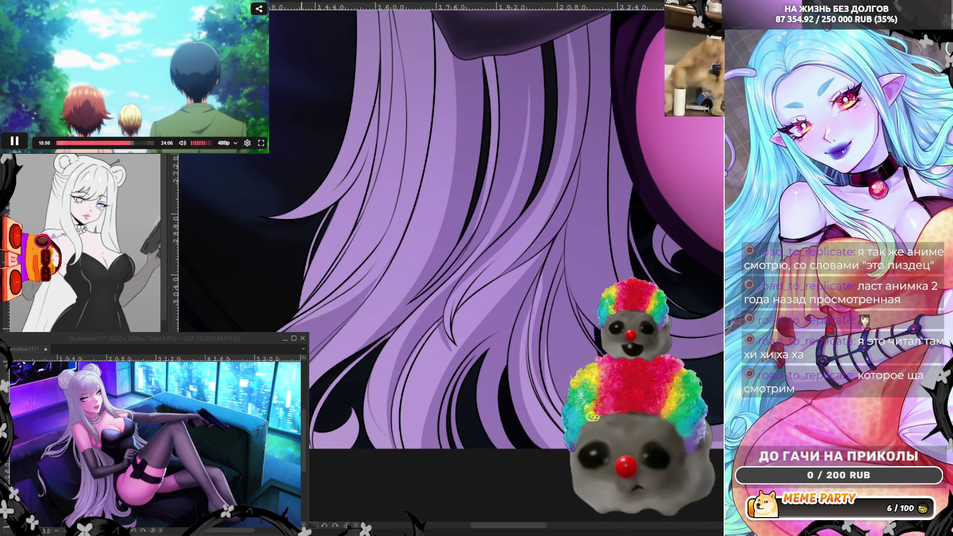
# Lasso-fill more shaded strand shapes sweeping up through the upper hair
pyautogui.moveTo(372, 314)
pyautogui.mouseDown()
pyautogui.moveTo(446, 158)
pyautogui.moveTo(427, 218)
pyautogui.moveTo(372, 314)
pyautogui.moveTo(457, 48)
pyautogui.mouseUp()
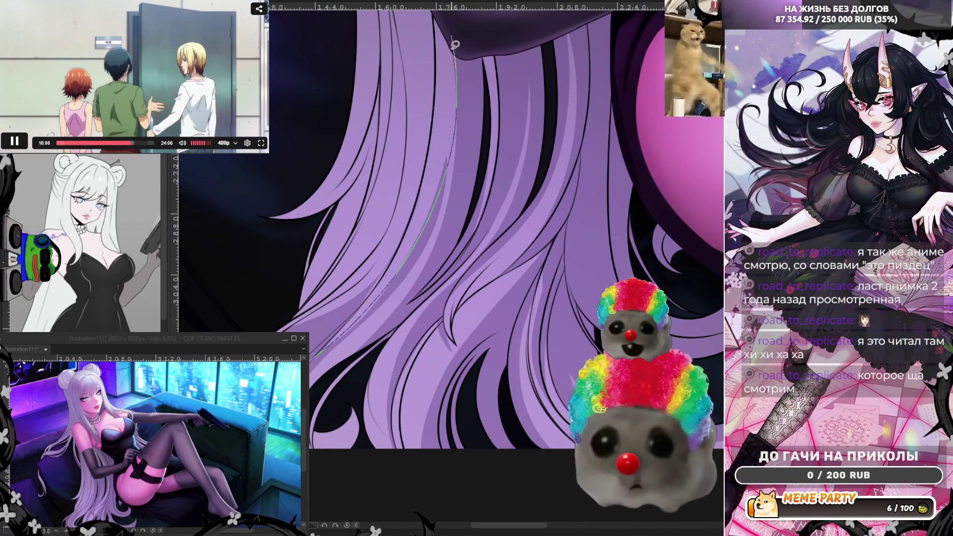
pyautogui.moveTo(432, 195); pyautogui.dragTo(441, 172)
pyautogui.moveTo(443, 106); pyautogui.dragTo(434, 25)
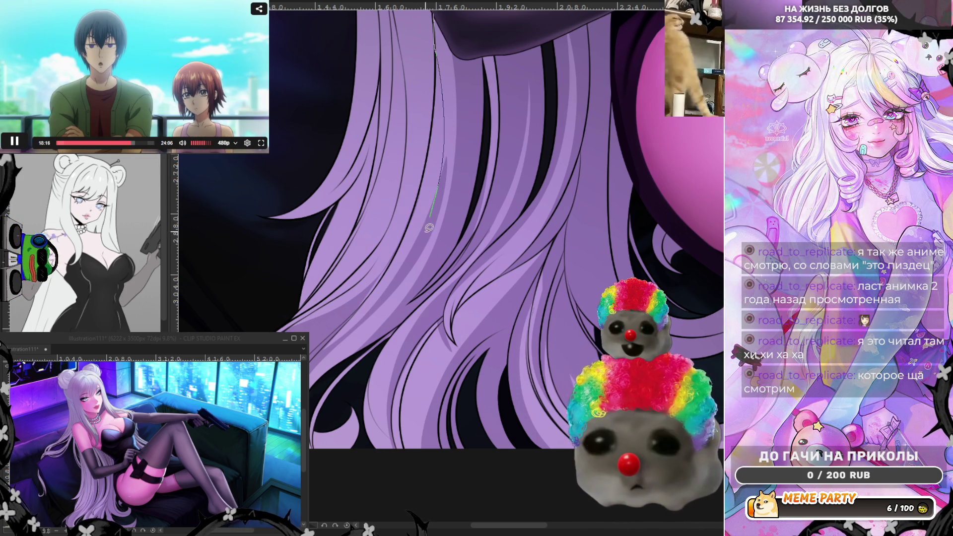
pyautogui.moveTo(428, 228)
pyautogui.mouseDown()
pyautogui.moveTo(446, 129)
pyautogui.moveTo(448, 30)
pyautogui.mouseUp()
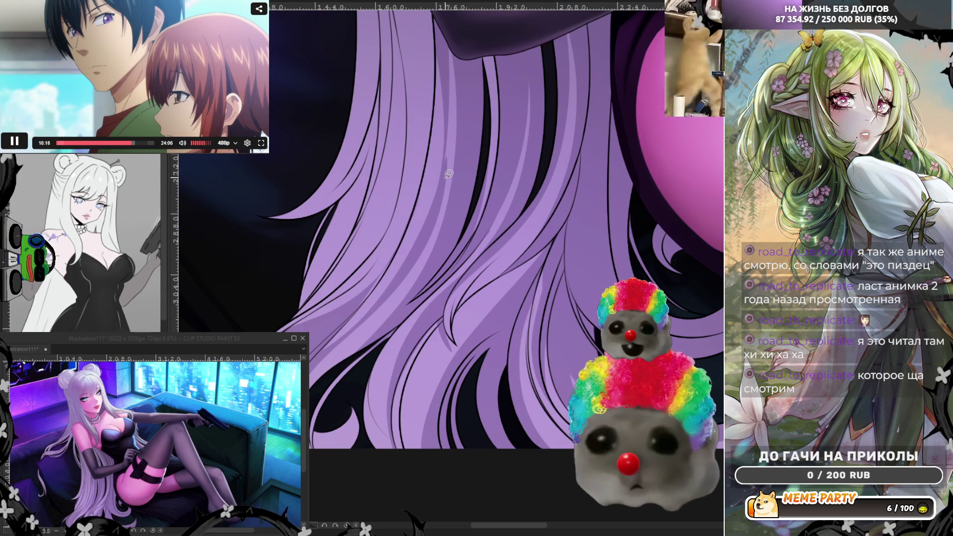
pyautogui.moveTo(441, 209); pyautogui.dragTo(456, 76)
pyautogui.moveTo(449, 26); pyautogui.dragTo(450, 31)
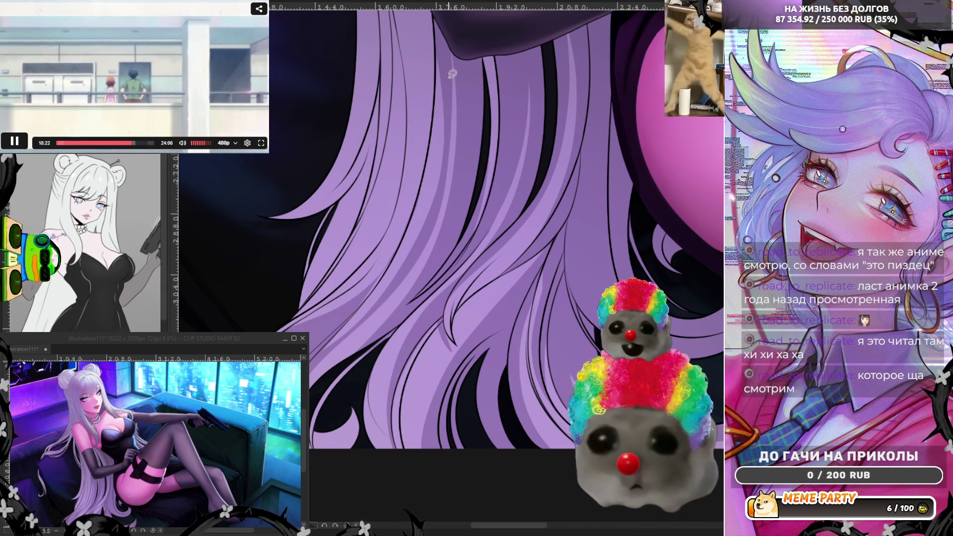